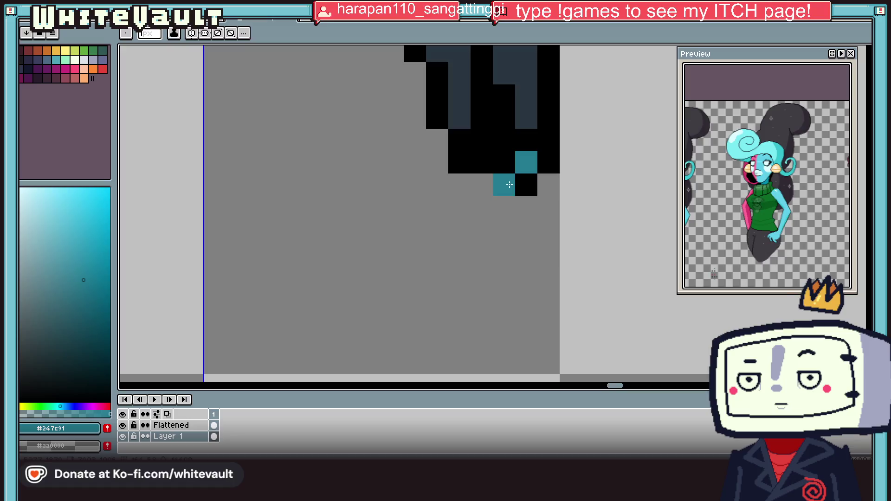
# Paint teal feet at the bottom of the legs, extending the toe, and add black outline pixels.
pyautogui.moveTo(510, 185)
pyautogui.mouseDown()
pyautogui.moveTo(483, 207)
pyautogui.moveTo(527, 204)
pyautogui.moveTo(524, 229)
pyautogui.moveTo(478, 230)
pyautogui.moveTo(460, 207)
pyautogui.moveTo(479, 190)
pyautogui.mouseUp()
pyautogui.keyDown('alt'); pyautogui.click(546, 187); pyautogui.keyUp('alt')
pyautogui.scroll(-10, 511, 177)
pyautogui.scroll(4, 519, 140)
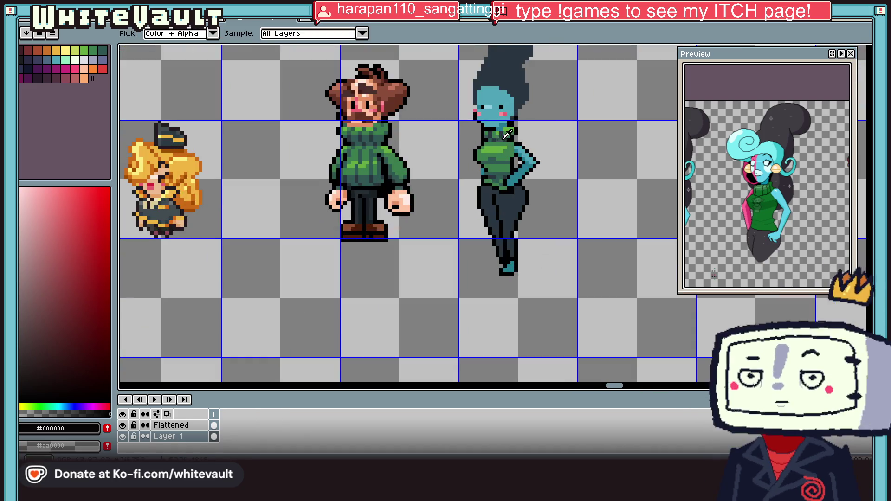
pyautogui.keyDown('alt'); pyautogui.click(519, 139); pyautogui.keyUp('alt')
pyautogui.scroll(3, 504, 260)
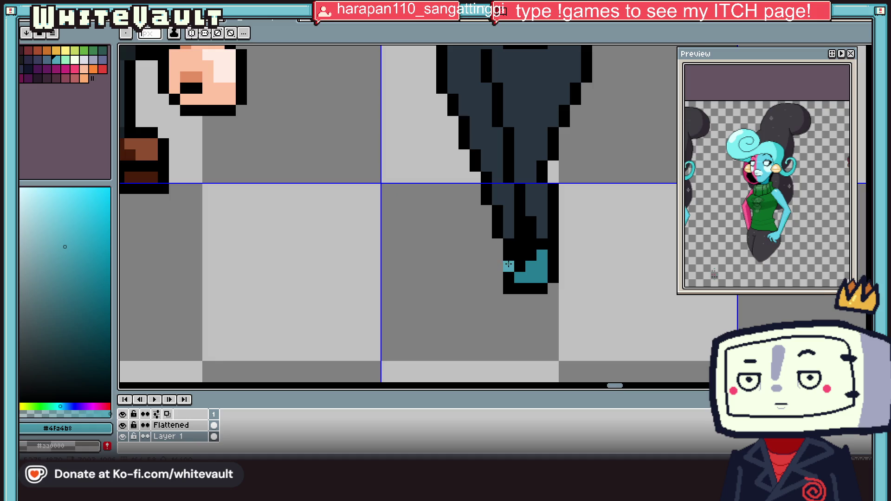
pyautogui.click(487, 277)
pyautogui.moveTo(492, 277)
pyautogui.mouseDown()
pyautogui.moveTo(509, 266)
pyautogui.moveTo(486, 268)
pyautogui.mouseUp()
pyautogui.keyDown('alt'); pyautogui.click(504, 244); pyautogui.keyUp('alt')
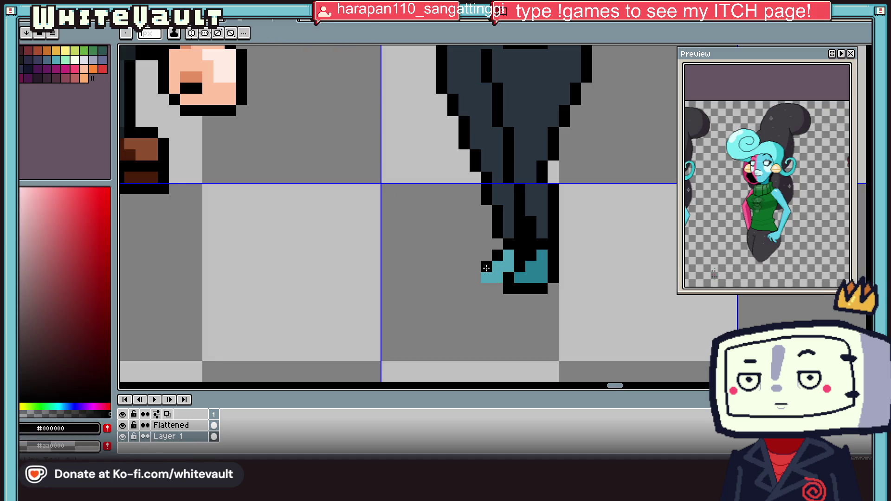
pyautogui.scroll(-5, 505, 287)
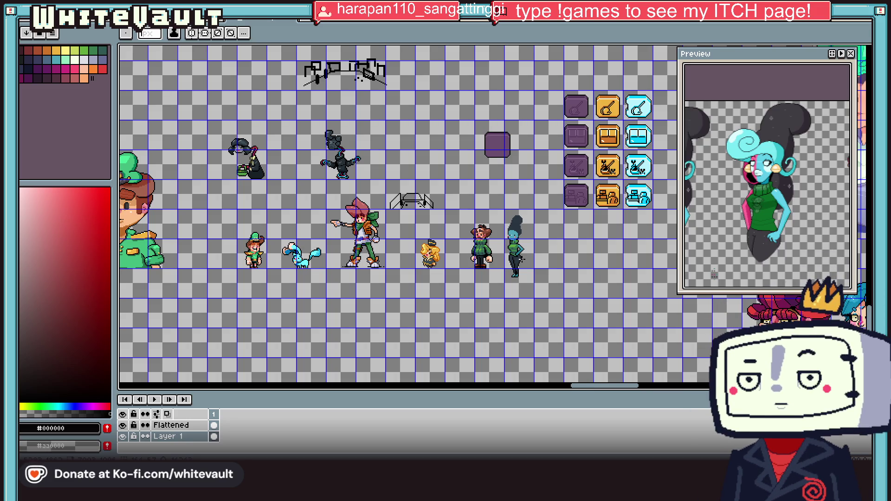
# Move the woman's upper leg section up to shorten her legs.
pyautogui.scroll(2, 517, 265)
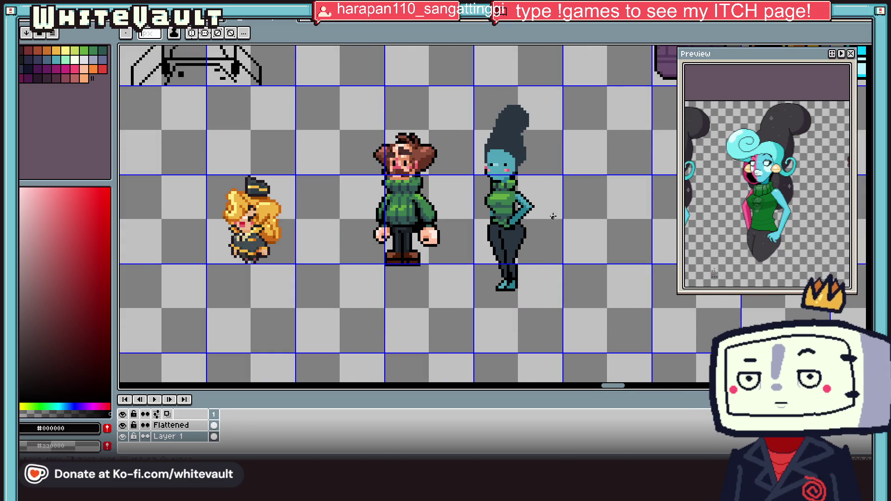
pyautogui.press('w')
pyautogui.scroll(2, 505, 267)
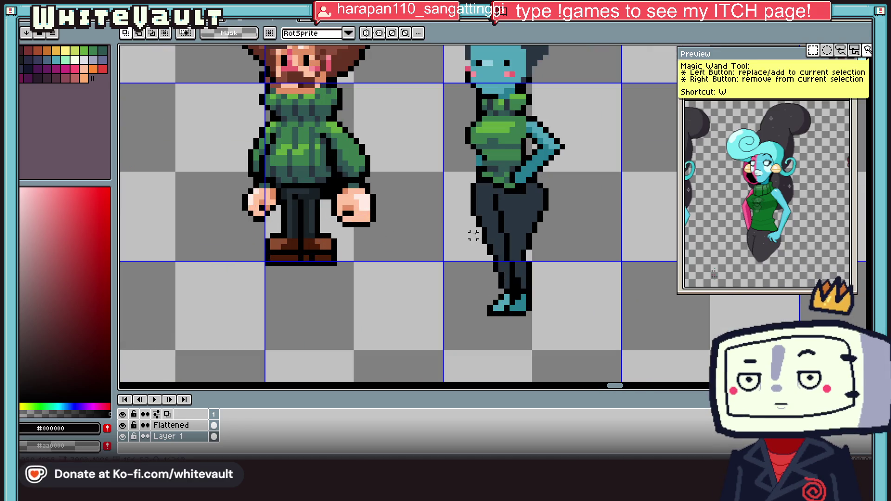
pyautogui.moveTo(464, 221)
pyautogui.mouseDown()
pyautogui.moveTo(584, 274)
pyautogui.moveTo(577, 264)
pyautogui.mouseUp()
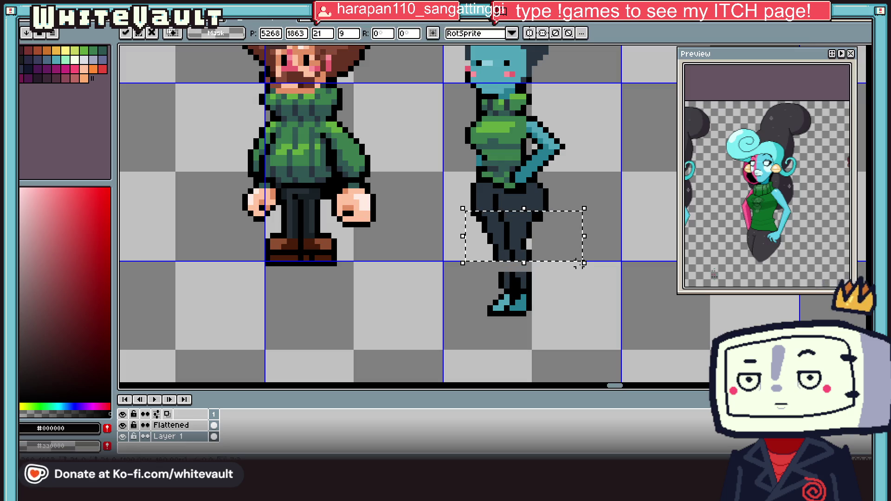
pyautogui.click(584, 309)
pyautogui.moveTo(471, 268)
pyautogui.mouseDown()
pyautogui.moveTo(590, 351)
pyautogui.moveTo(583, 322)
pyautogui.mouseUp()
pyautogui.scroll(-3, 574, 314)
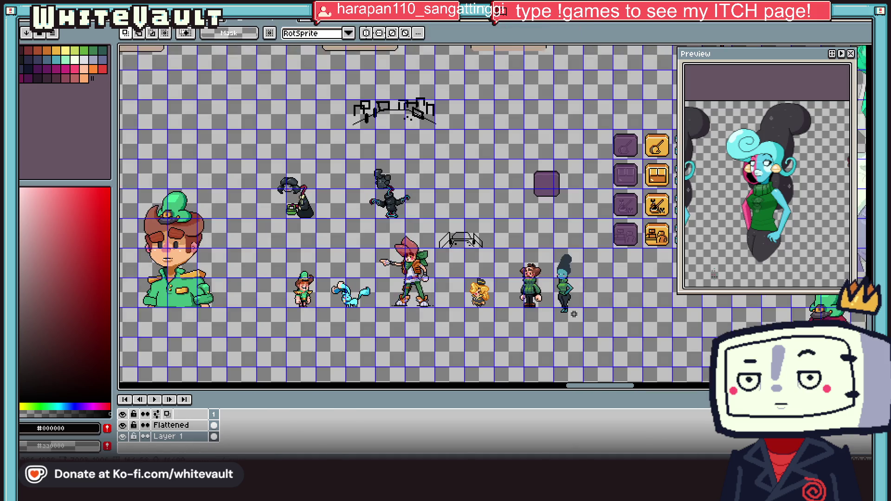
# Select the woman and flatten all layers into a single layer.
pyautogui.moveTo(551, 247); pyautogui.dragTo(591, 325)
pyautogui.scroll(2, 591, 324)
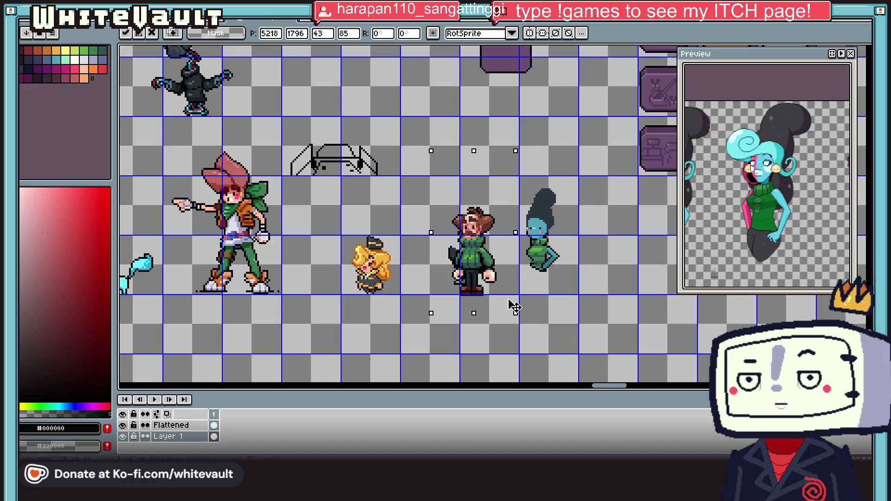
pyautogui.rightClick(195, 447)
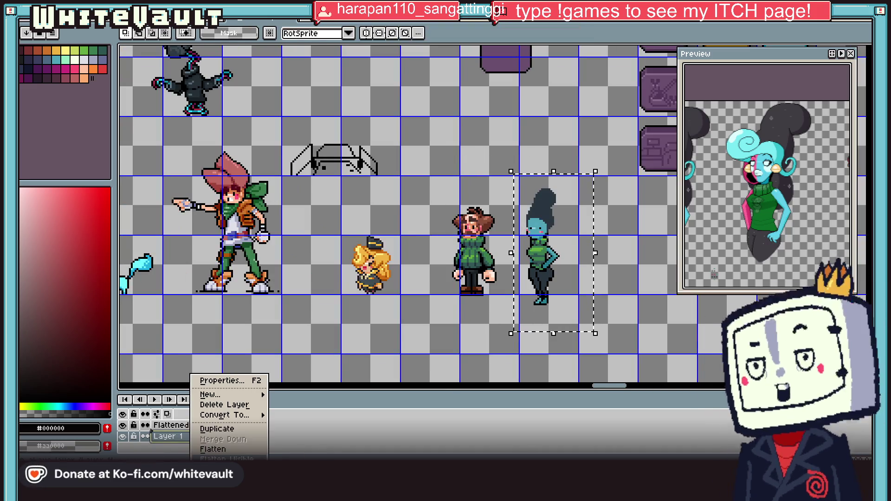
pyautogui.click(206, 444)
# Place the woman beside the brown-haired man, nudged one pixel right to align their feet.
pyautogui.moveTo(570, 290)
pyautogui.mouseDown()
pyautogui.moveTo(496, 276)
pyautogui.moveTo(560, 286)
pyautogui.mouseUp()
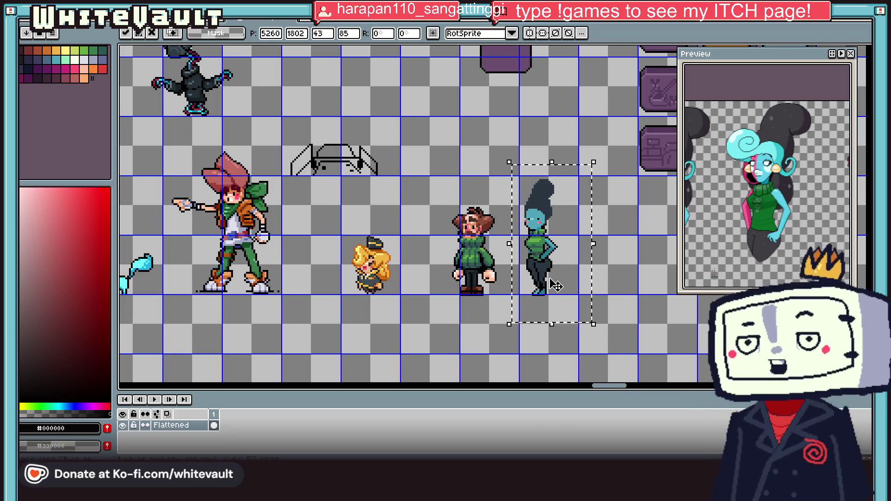
pyautogui.scroll(1, 559, 287)
pyautogui.press('Right')
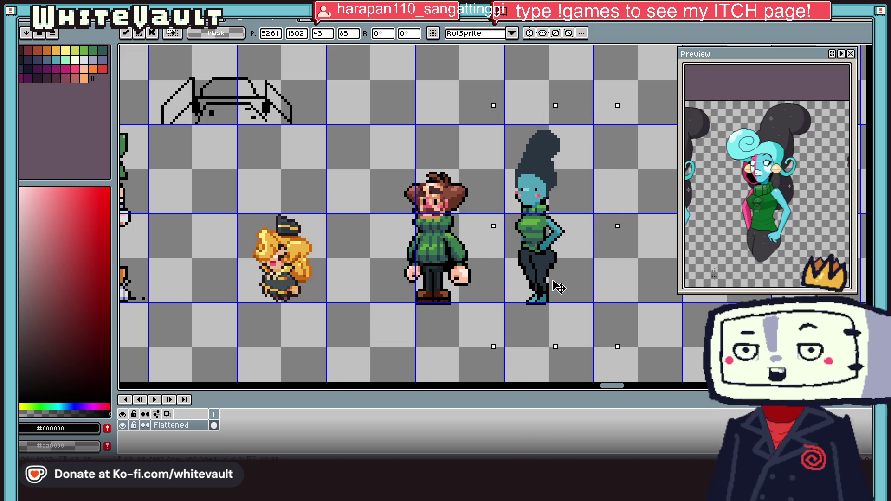
pyautogui.press('Return')
pyautogui.scroll(1, 541, 274)
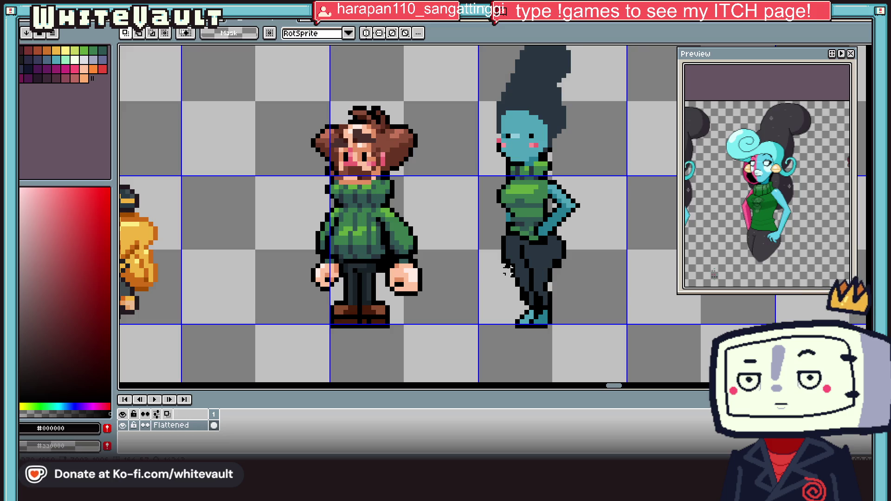
# Move the woman's lower legs down one pixel.
pyautogui.moveTo(502, 263)
pyautogui.mouseDown()
pyautogui.moveTo(557, 327)
pyautogui.moveTo(569, 325)
pyautogui.mouseUp()
pyautogui.press('Down')
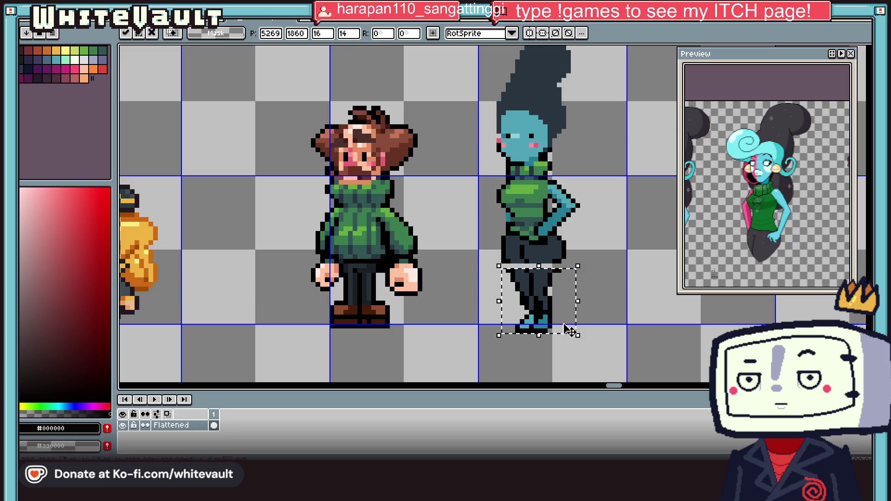
pyautogui.press('Return')
pyautogui.scroll(-2, 615, 284)
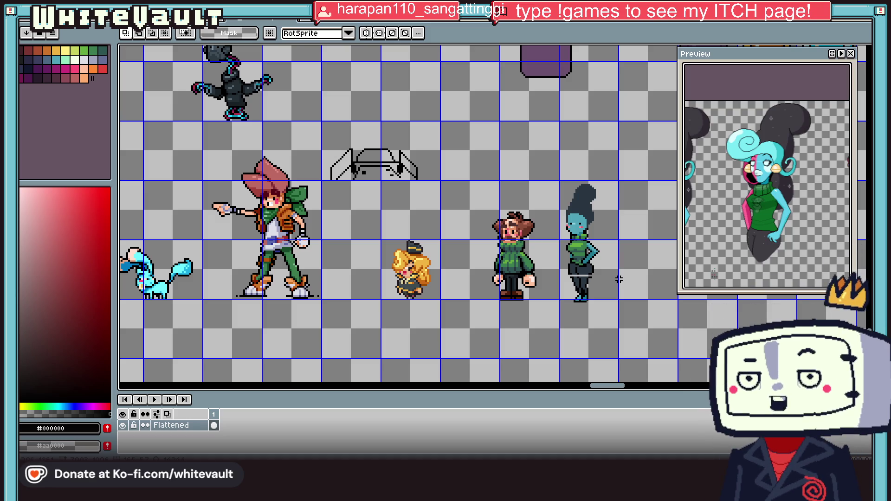
pyautogui.scroll(3, 619, 279)
# Draw black and #283540 trouser pixels into the leg gap, adding black outline pixels at the knees.
pyautogui.press('i')
pyautogui.scroll(2, 581, 263)
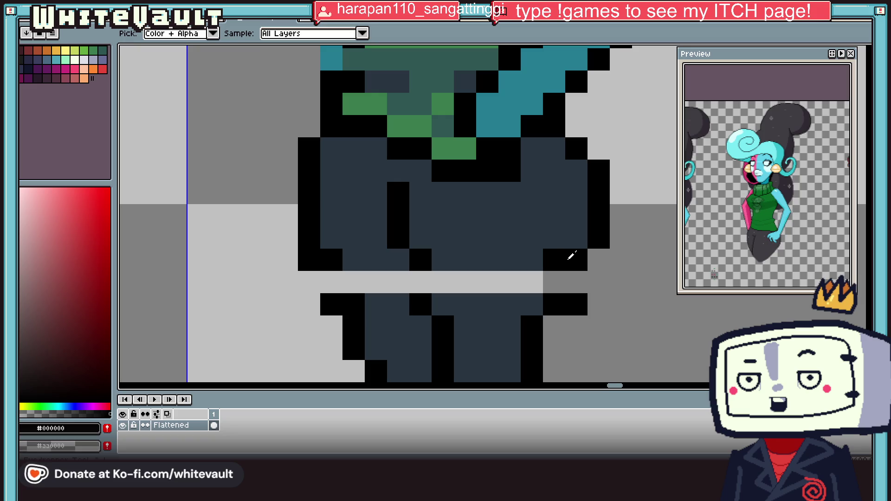
pyautogui.press('l')
pyautogui.moveTo(556, 281); pyautogui.dragTo(581, 282)
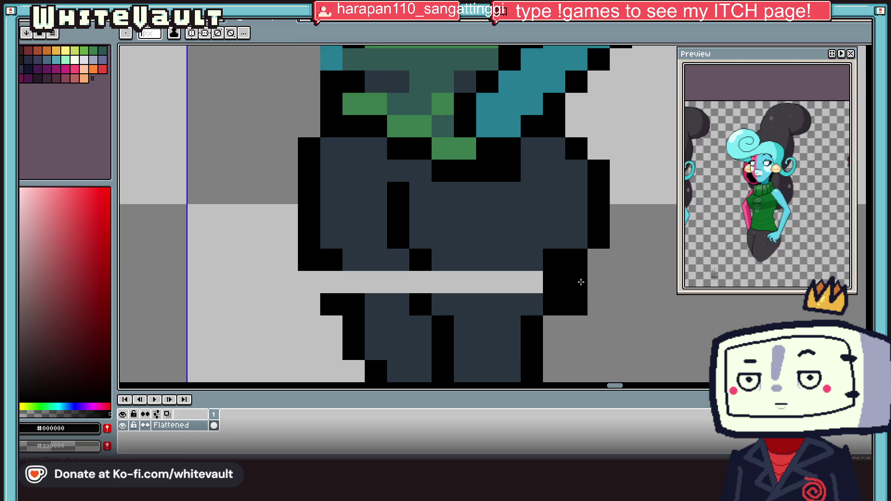
pyautogui.scroll(-3, 581, 282)
pyautogui.keyDown('alt'); pyautogui.click(573, 278); pyautogui.keyUp('alt')
pyautogui.scroll(3, 567, 268)
pyautogui.click(586, 317)
pyautogui.keyDown('alt'); pyautogui.click(575, 293); pyautogui.keyUp('alt')
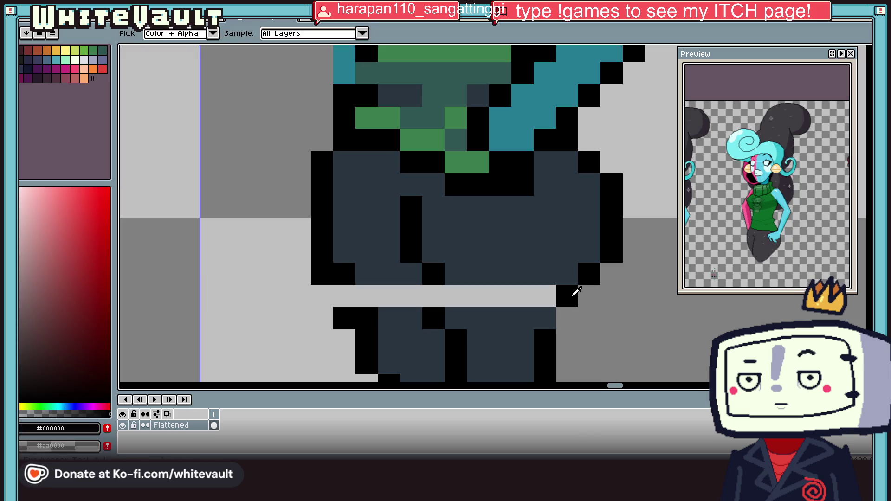
pyautogui.click(567, 319)
pyautogui.keyDown('alt'); pyautogui.click(527, 273); pyautogui.keyUp('alt')
pyautogui.keyDown('alt'); pyautogui.click(433, 274); pyautogui.keyUp('alt')
pyautogui.click(433, 296)
# Fill the remaining gaps in both legs with #283540 trouser-colour lines.
pyautogui.keyDown('alt'); pyautogui.click(466, 266); pyautogui.keyUp('alt')
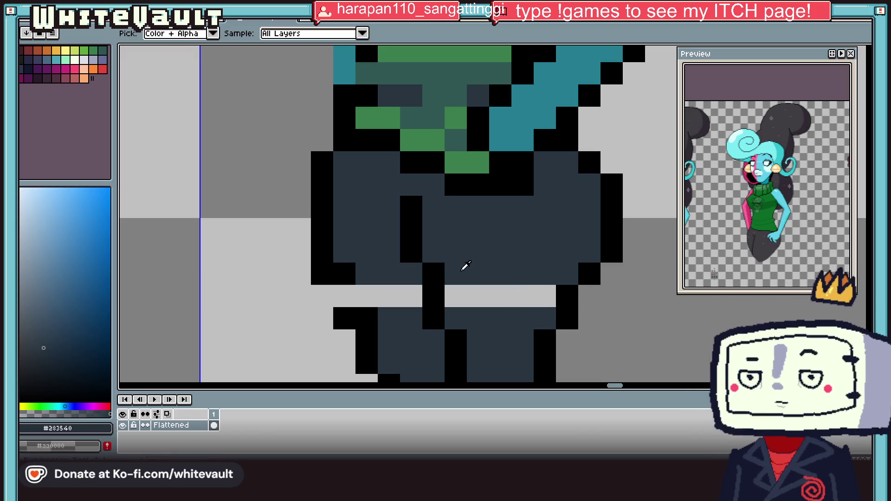
pyautogui.moveTo(548, 296); pyautogui.dragTo(451, 296)
pyautogui.moveTo(372, 292); pyautogui.dragTo(406, 303)
pyautogui.keyDown('alt'); pyautogui.click(339, 294); pyautogui.keyUp('alt')
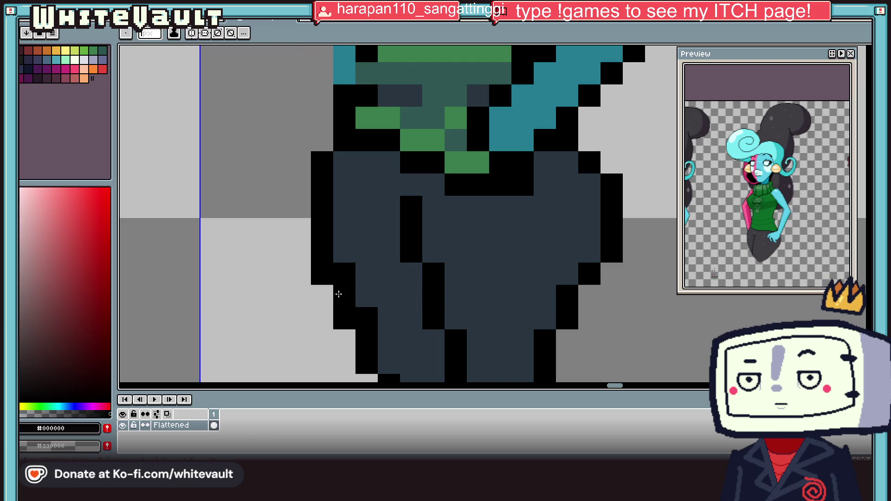
pyautogui.scroll(-3, 325, 297)
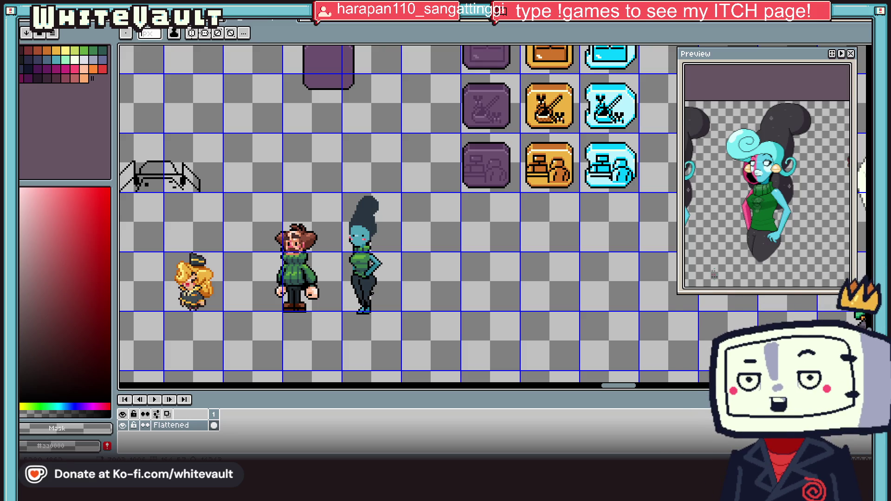
pyautogui.scroll(2, 361, 296)
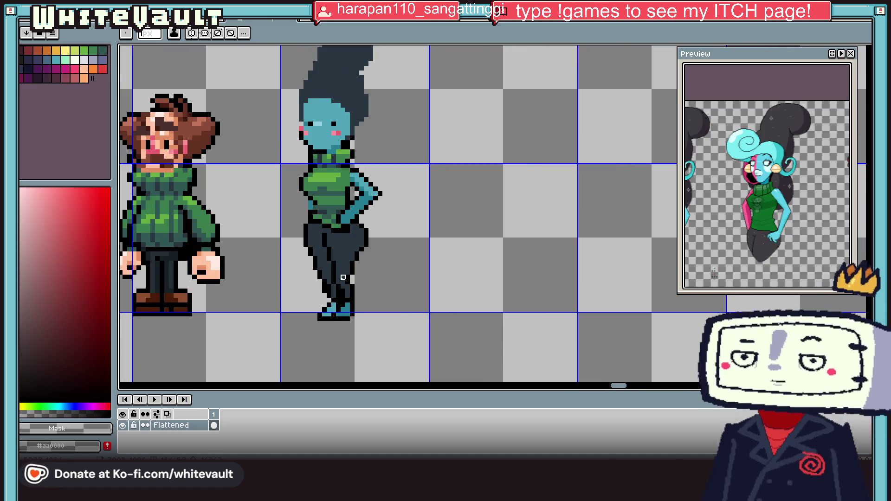
pyautogui.keyDown('alt'); pyautogui.click(360, 263); pyautogui.keyUp('alt')
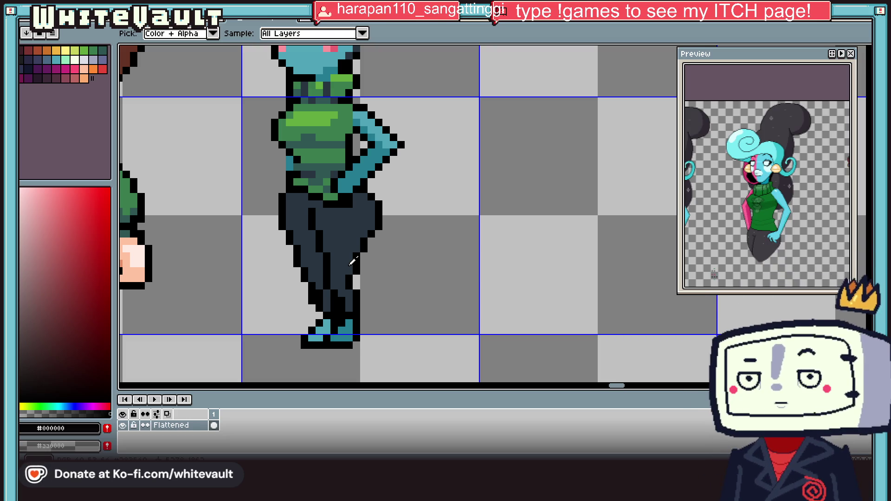
# Zoom onto the woman's legs and sample the dark #283540 trouser colour.
pyautogui.scroll(-3, 353, 261)
pyautogui.scroll(3, 352, 263)
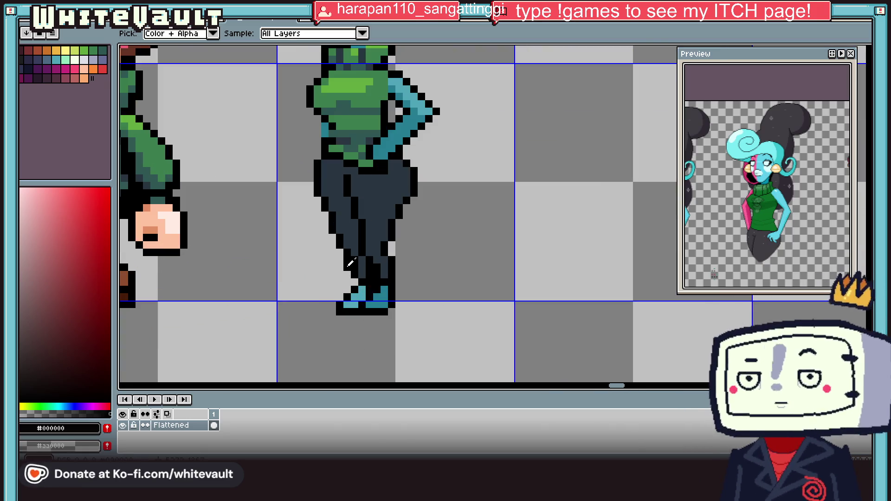
pyautogui.click(342, 260)
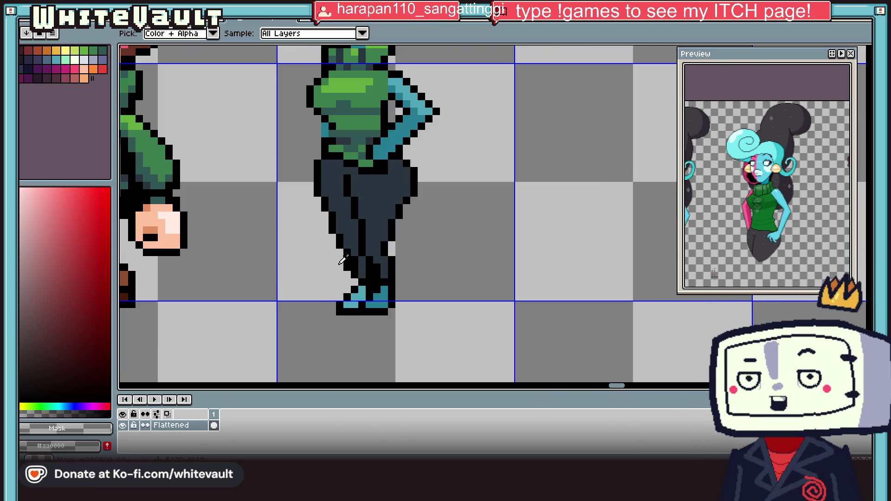
pyautogui.scroll(2, 346, 261)
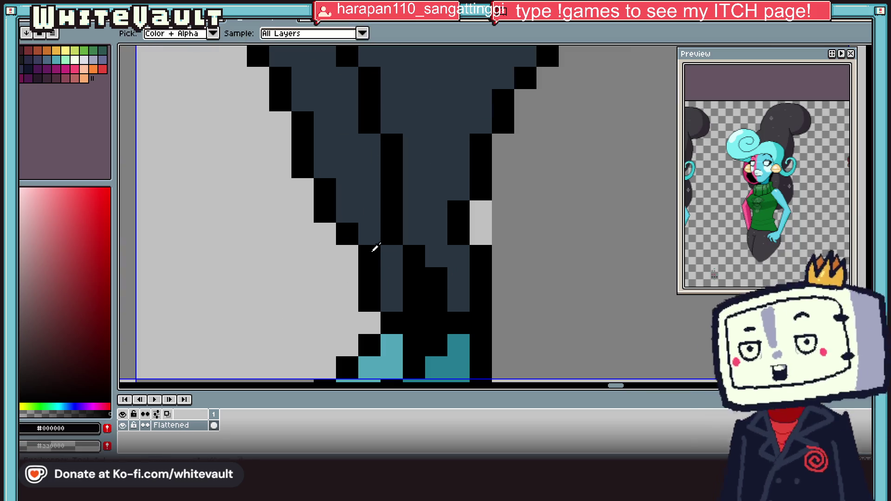
pyautogui.click(376, 229)
pyautogui.scroll(-3, 374, 253)
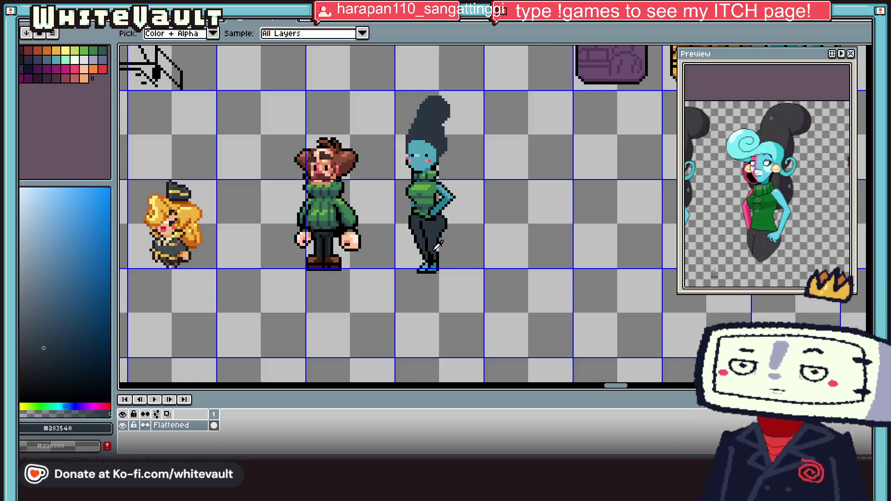
pyautogui.scroll(3, 438, 250)
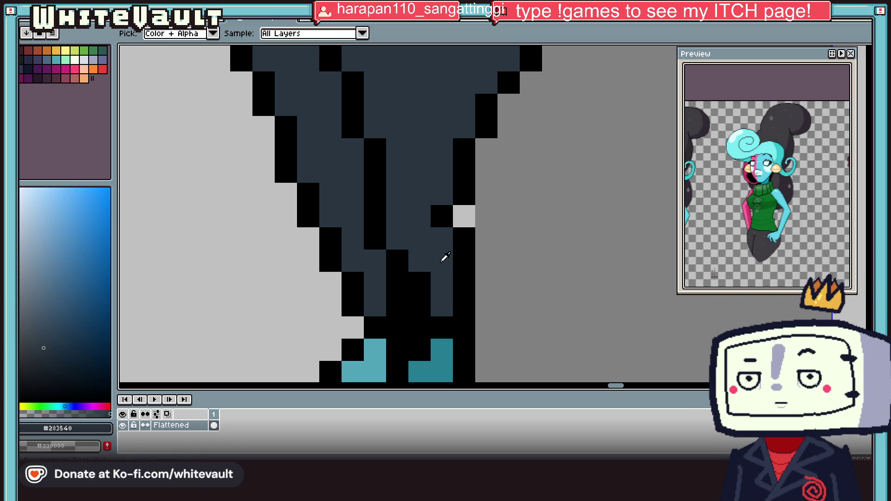
pyautogui.scroll(-3, 452, 255)
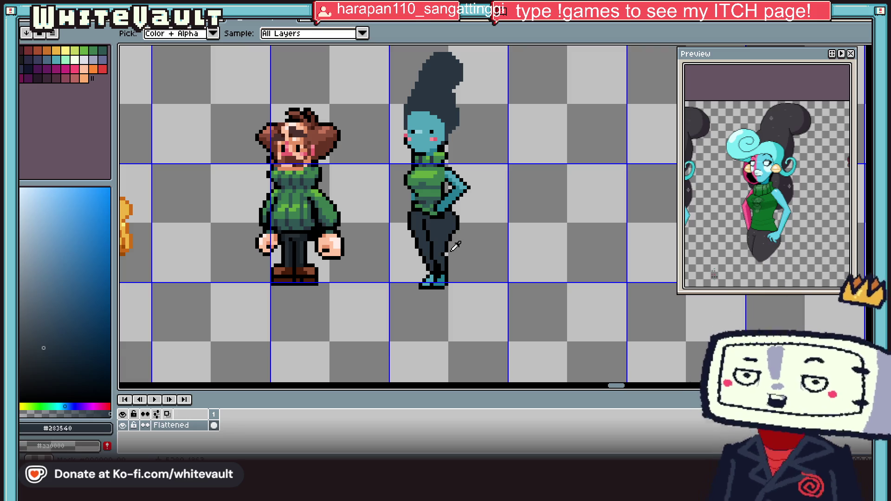
pyautogui.scroll(-3, 453, 246)
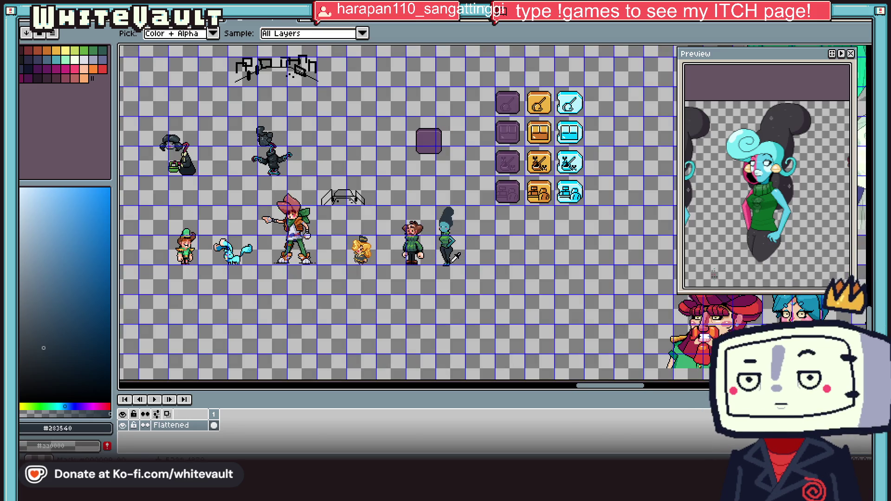
pyautogui.scroll(4, 453, 246)
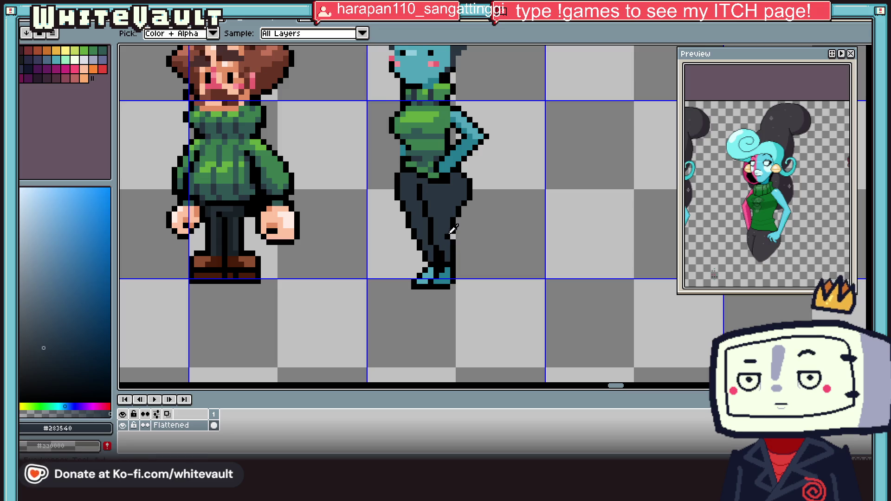
# Retouch the black outline pixels along the woman's legs.
pyautogui.press('l')
pyautogui.scroll(2, 446, 246)
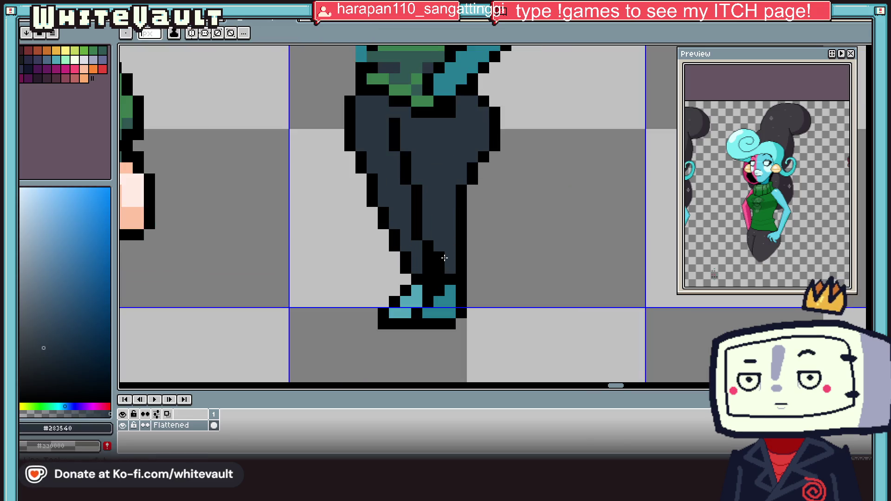
pyautogui.press('i')
pyautogui.scroll(-4, 446, 253)
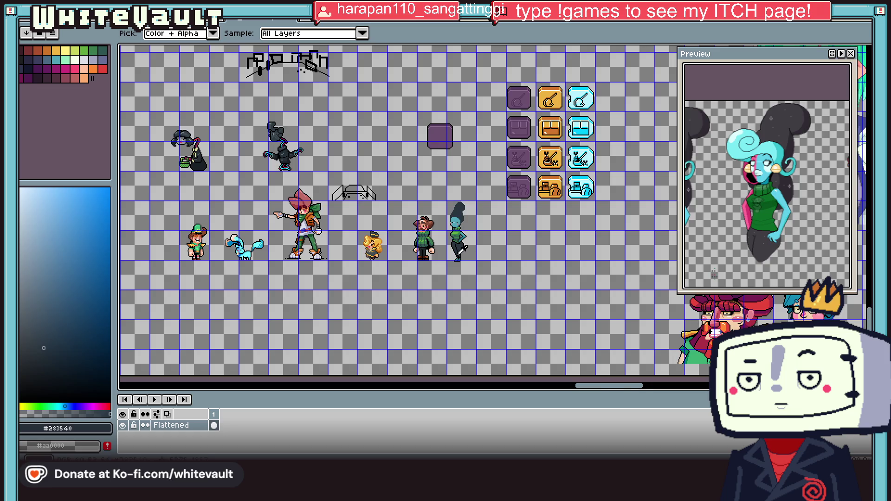
pyautogui.scroll(3, 464, 251)
pyautogui.press('l')
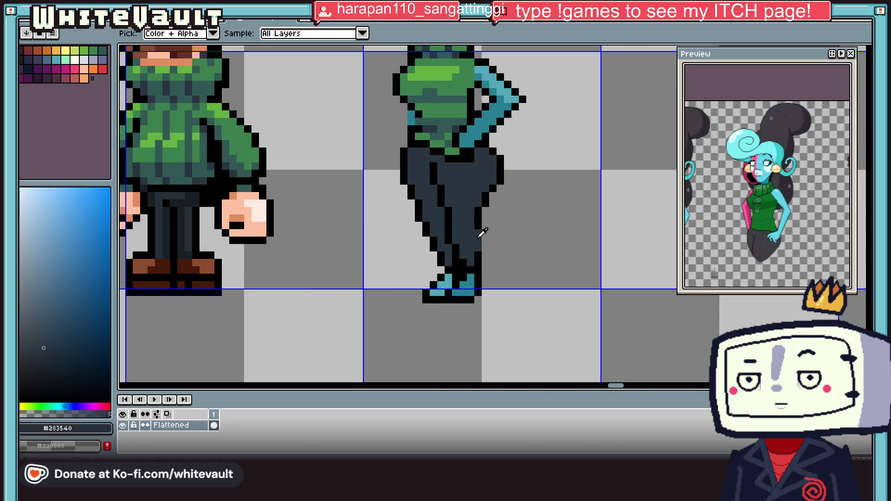
pyautogui.keyDown('alt'); pyautogui.click(482, 234); pyautogui.keyUp('alt')
pyautogui.scroll(-3, 486, 248)
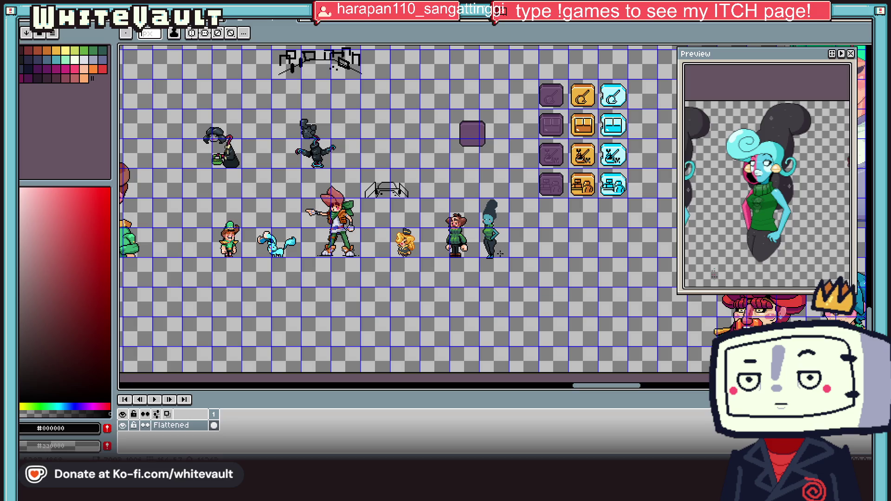
pyautogui.scroll(3, 500, 253)
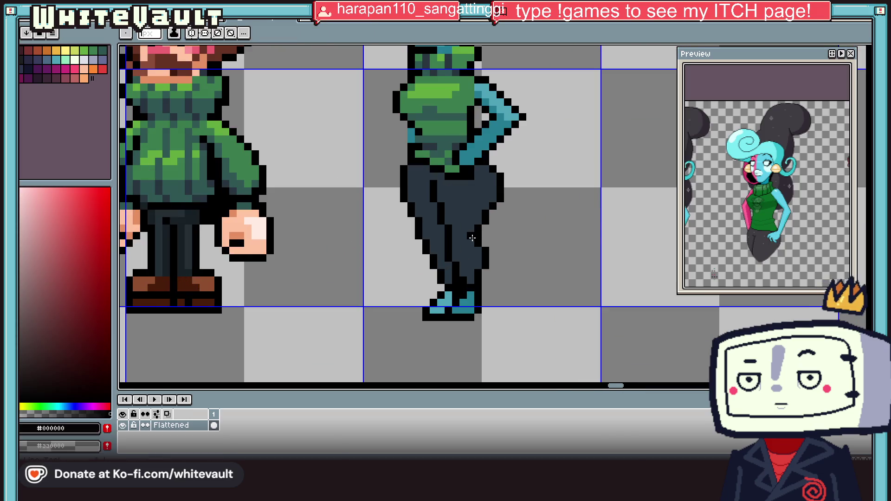
pyautogui.scroll(-3, 508, 253)
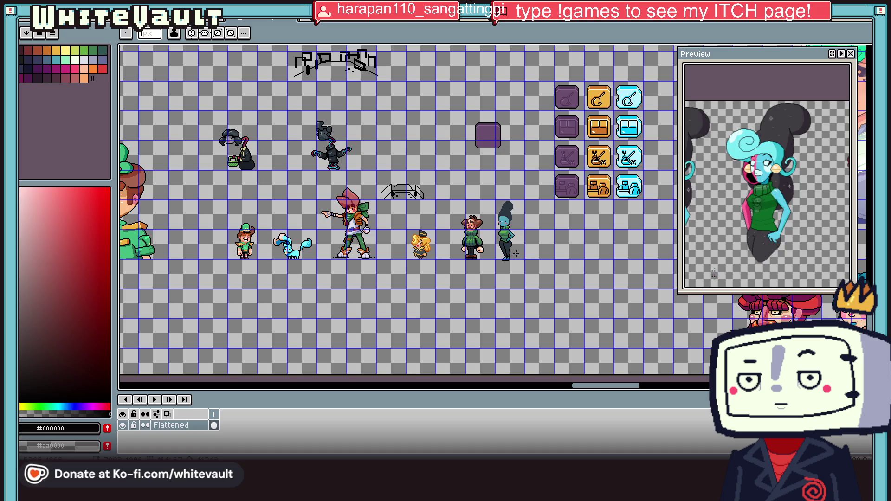
pyautogui.scroll(3, 510, 254)
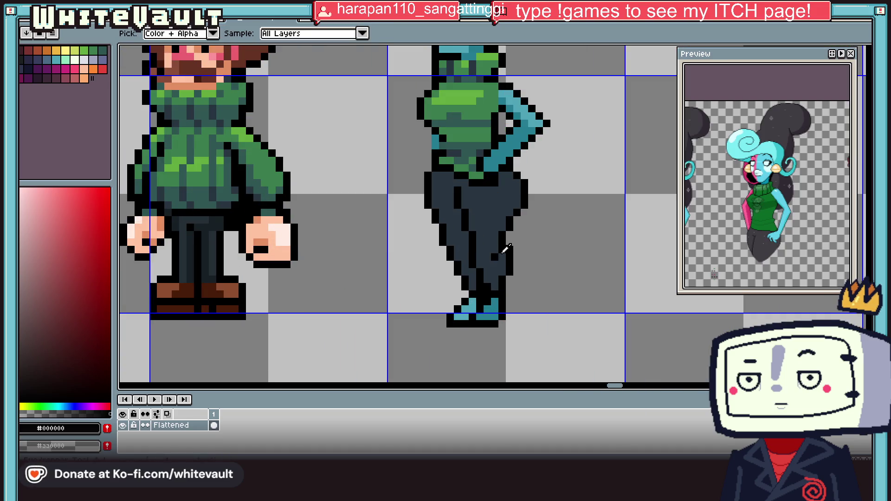
# Touch up the #283540 trouser shading and black outline down to the teal shoes.
pyautogui.keyDown('alt'); pyautogui.click(502, 252); pyautogui.keyUp('alt')
pyautogui.scroll(-3, 495, 258)
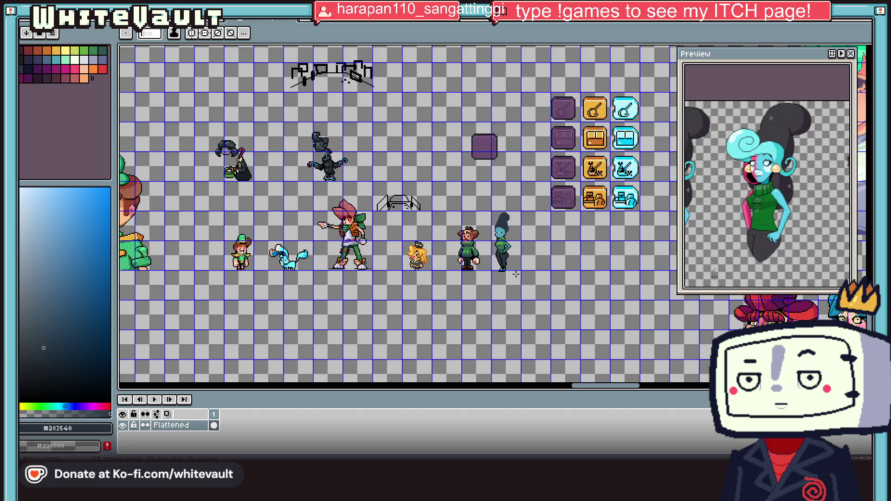
pyautogui.scroll(4, 501, 253)
pyautogui.keyDown('alt'); pyautogui.click(450, 231); pyautogui.keyUp('alt')
pyautogui.scroll(-2, 450, 232)
pyautogui.keyDown('alt'); pyautogui.click(465, 229); pyautogui.keyUp('alt')
pyautogui.scroll(-3, 511, 250)
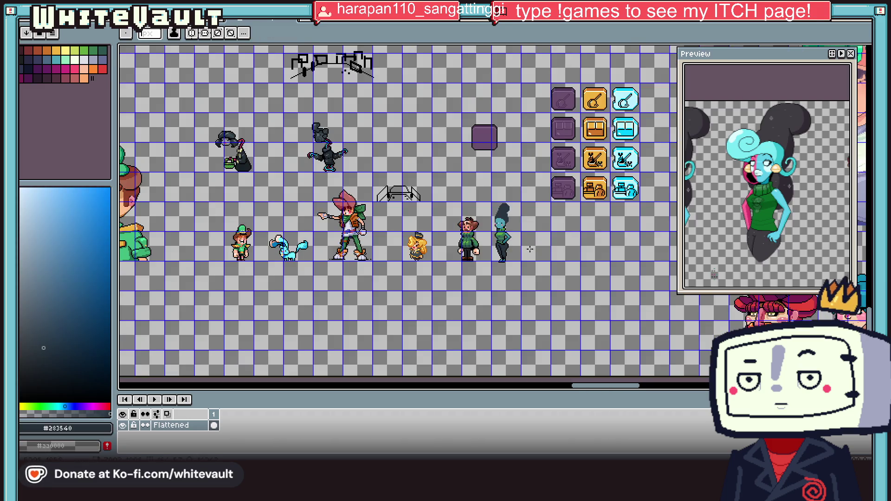
pyautogui.scroll(3, 496, 253)
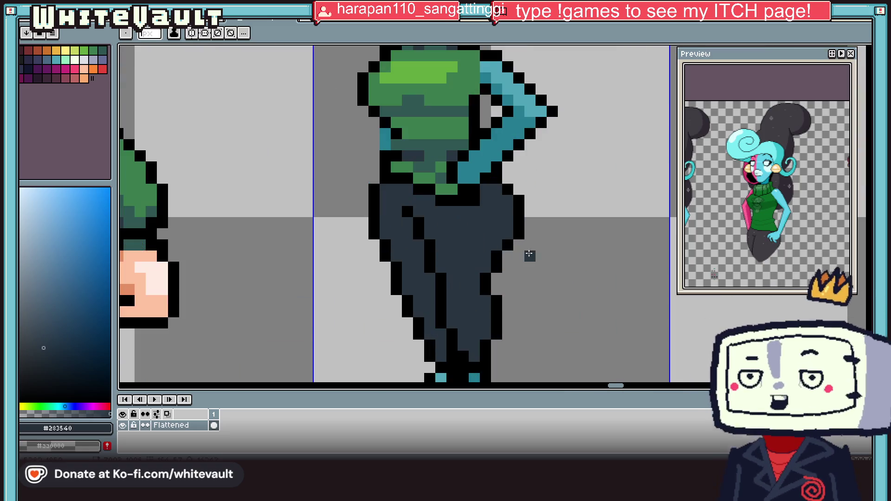
pyautogui.keyDown('alt'); pyautogui.click(504, 258); pyautogui.keyUp('alt')
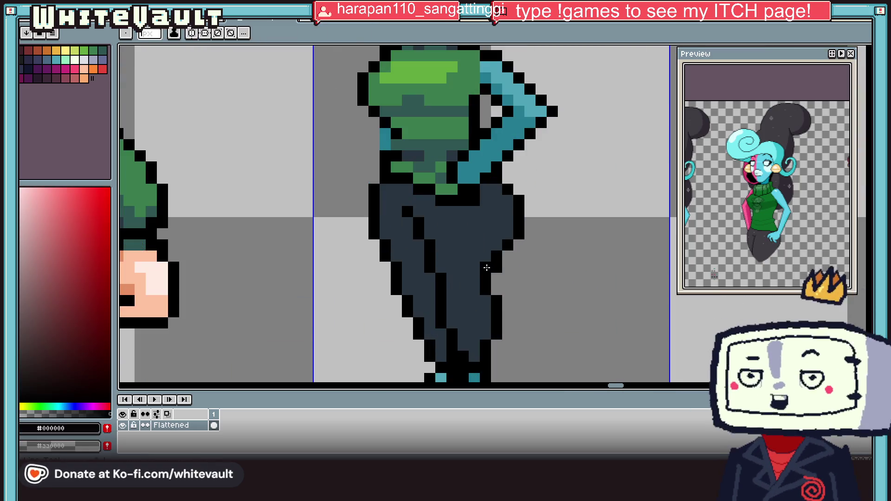
pyautogui.keyDown('alt'); pyautogui.click(485, 290); pyautogui.keyUp('alt')
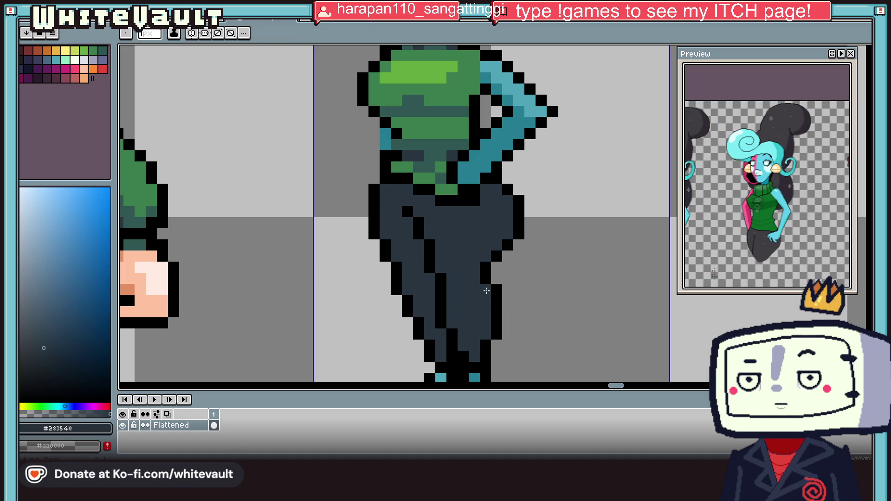
pyautogui.scroll(-3, 511, 292)
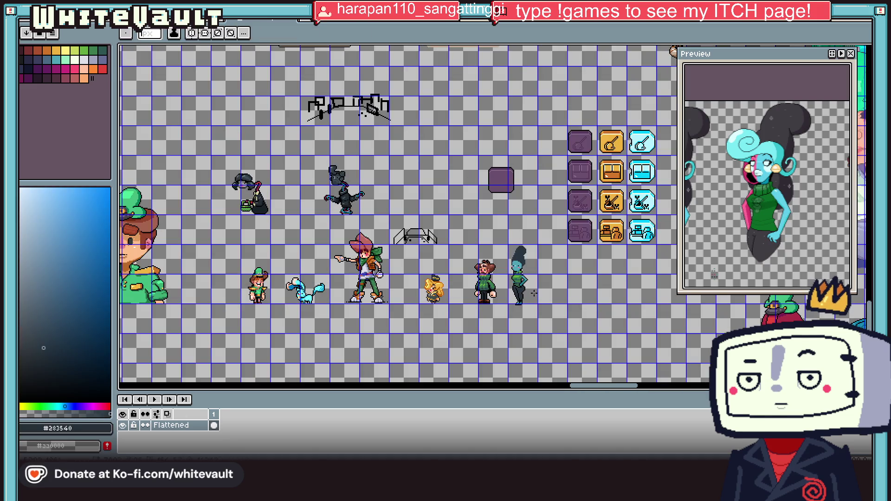
pyautogui.press('v')
pyautogui.press('b')
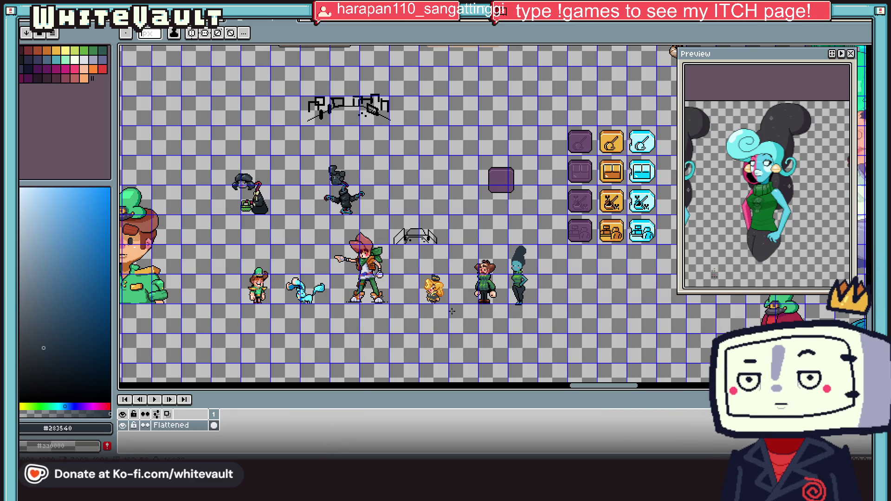
pyautogui.scroll(4, 525, 280)
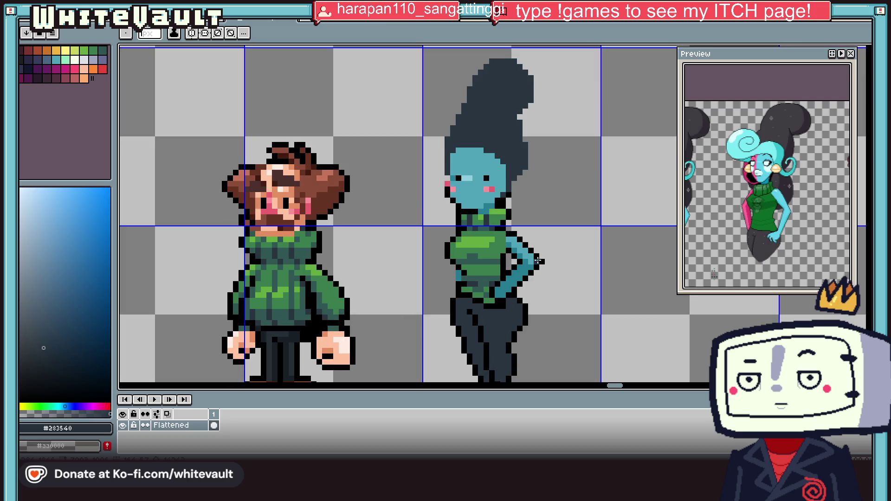
# Sample black from the outline and draw a diagonal line left of the green sweater.
pyautogui.scroll(-2, 543, 233)
pyautogui.scroll(2, 557, 316)
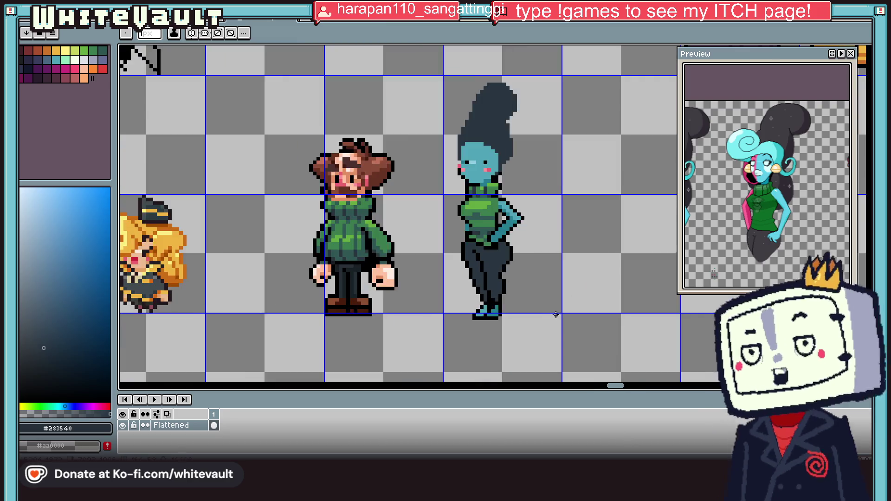
pyautogui.scroll(1, 466, 210)
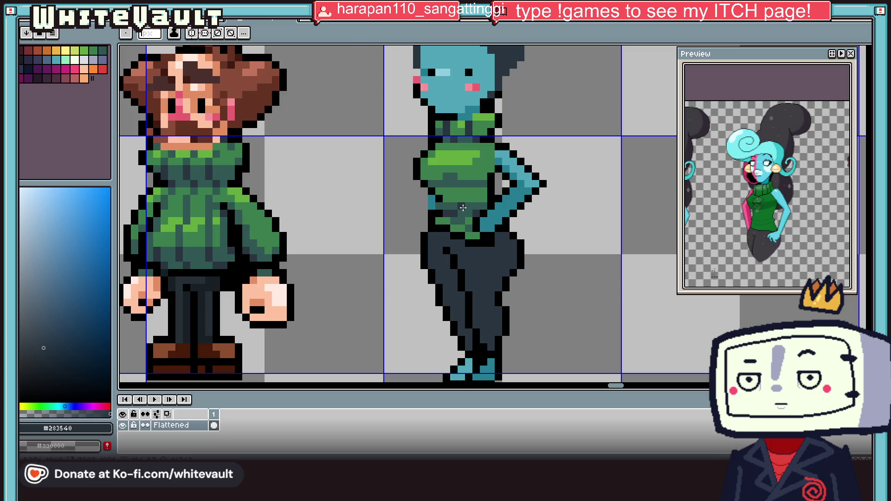
pyautogui.press('i')
pyautogui.click(465, 206)
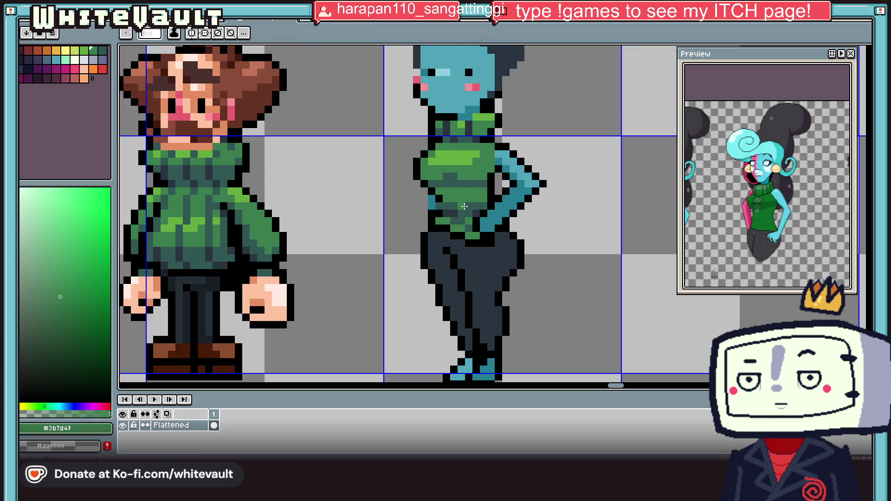
pyautogui.keyDown('alt'); pyautogui.click(423, 183); pyautogui.keyUp('alt')
pyautogui.scroll(1, 421, 195)
pyautogui.moveTo(416, 234); pyautogui.dragTo(409, 209)
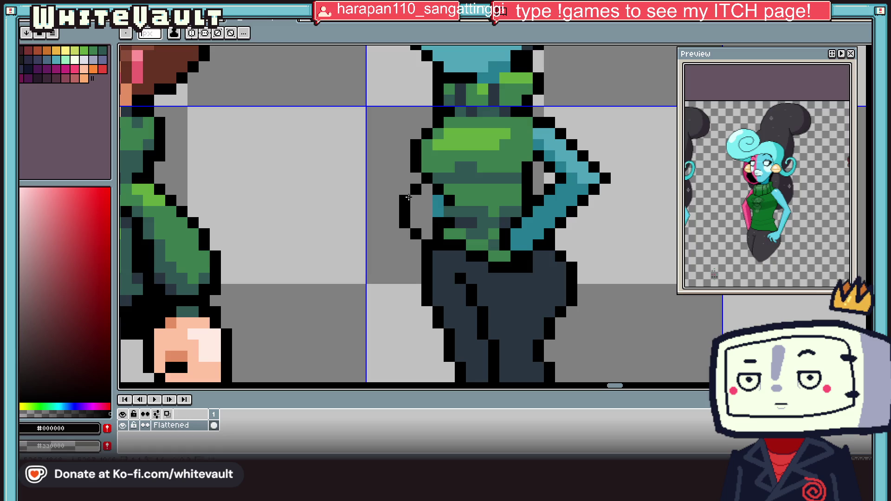
# Add and erase black pixels along the arm's lower edge, closing the hand outline down to the hip.
pyautogui.scroll(-5, 408, 197)
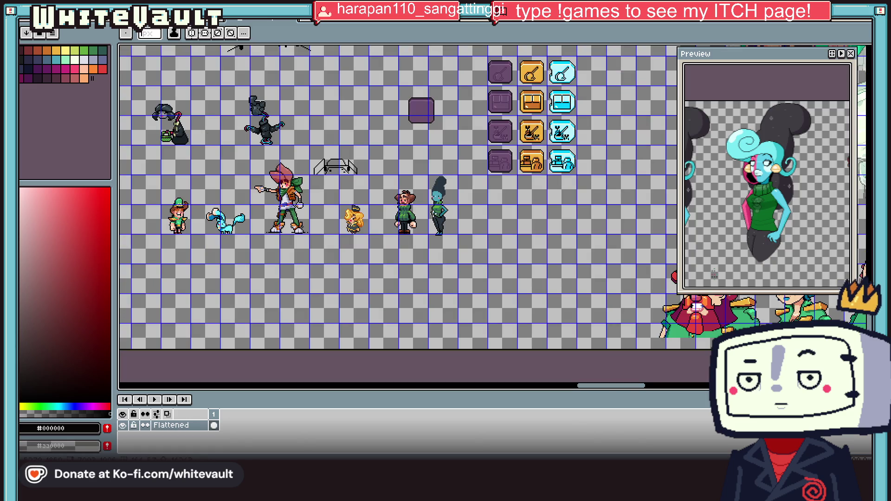
pyautogui.scroll(4, 416, 163)
pyautogui.scroll(2, 418, 160)
pyautogui.click(420, 168)
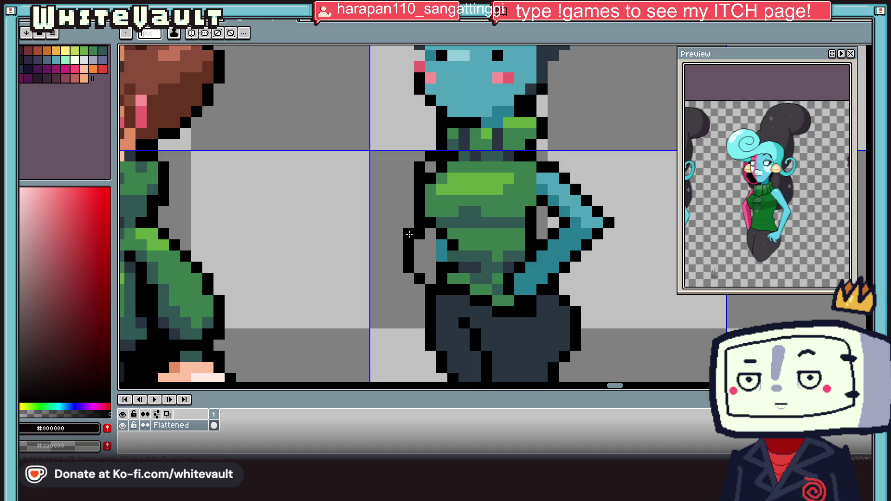
pyautogui.click(420, 290)
pyautogui.click(420, 278)
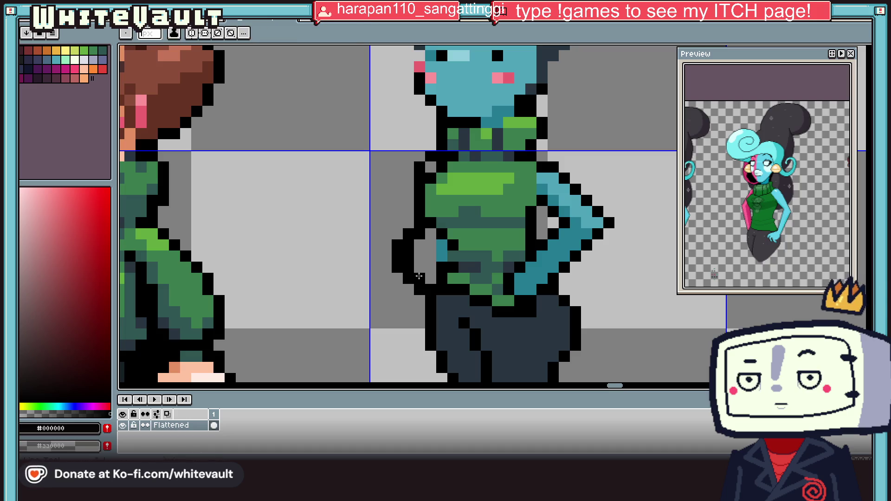
pyautogui.moveTo(420, 279); pyautogui.dragTo(409, 245)
pyautogui.press('i')
pyautogui.click(439, 246)
pyautogui.click(442, 234)
pyautogui.press('b')
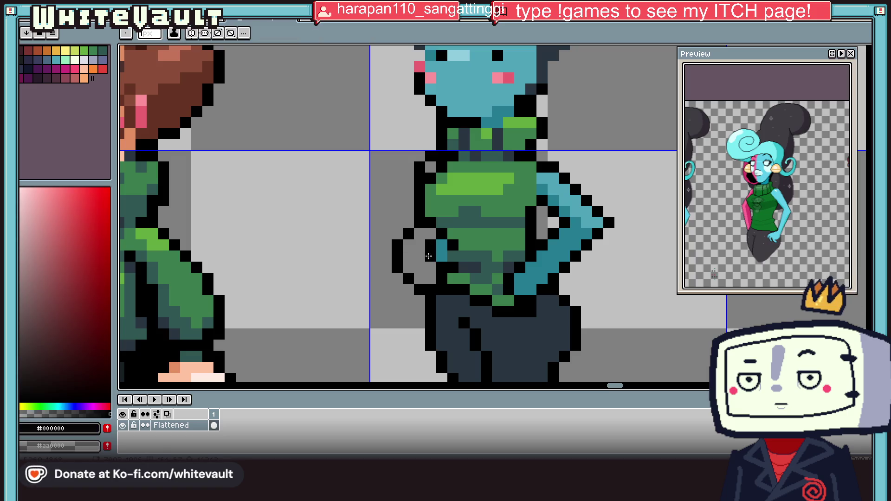
pyautogui.scroll(-5, 433, 255)
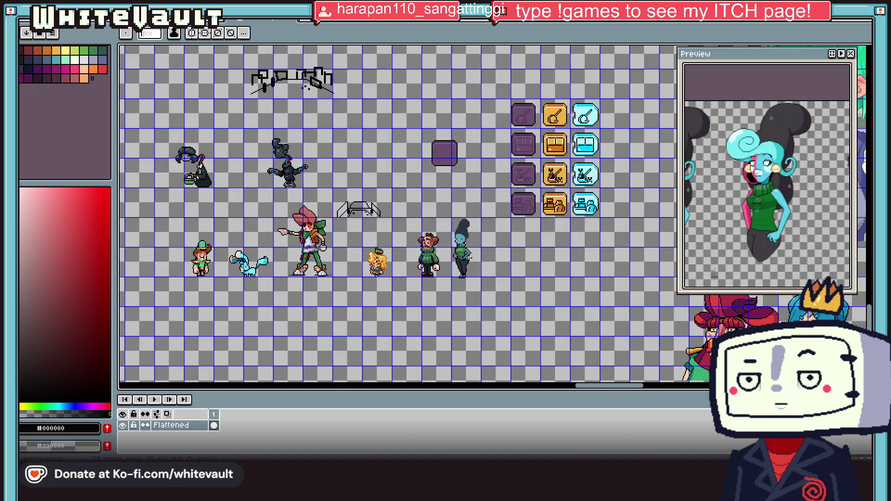
# Sample pink #FF699A from the hair of the larger reference woman.
pyautogui.scroll(2, 468, 254)
pyautogui.press('i')
pyautogui.scroll(-3, 457, 246)
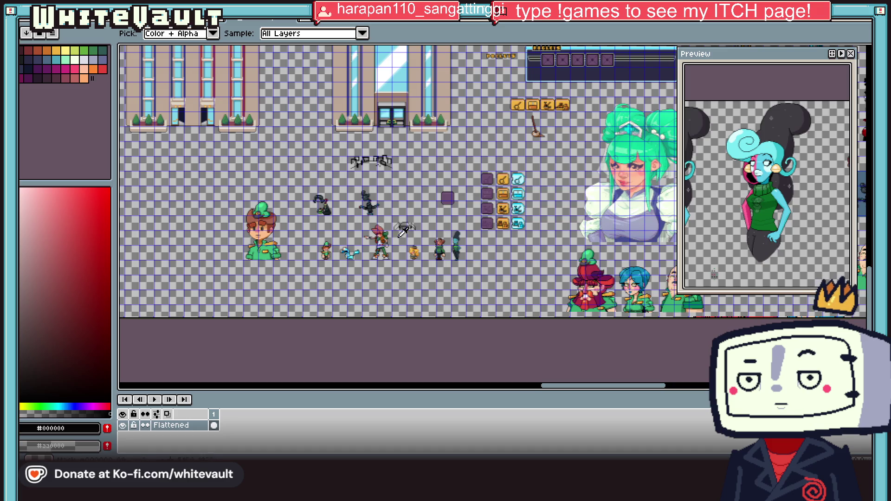
pyautogui.scroll(-4, 319, 189)
pyautogui.scroll(3, 292, 92)
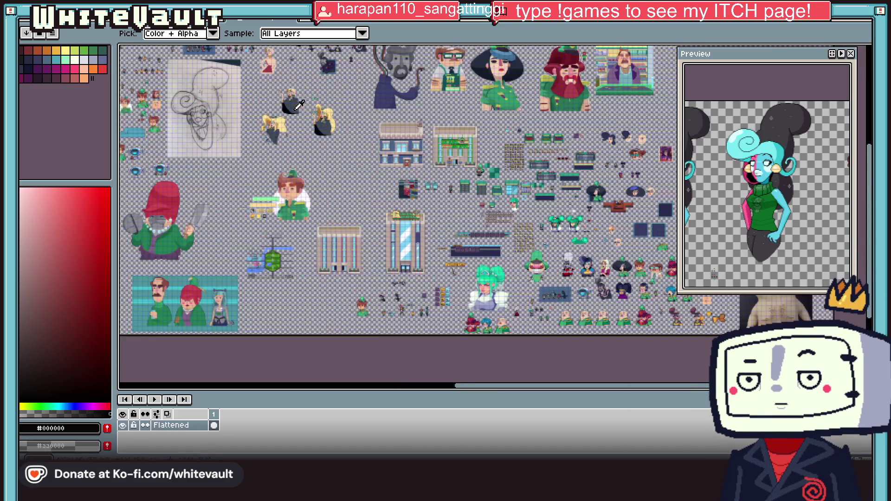
pyautogui.scroll(-3, 293, 91)
pyautogui.scroll(4, 243, 80)
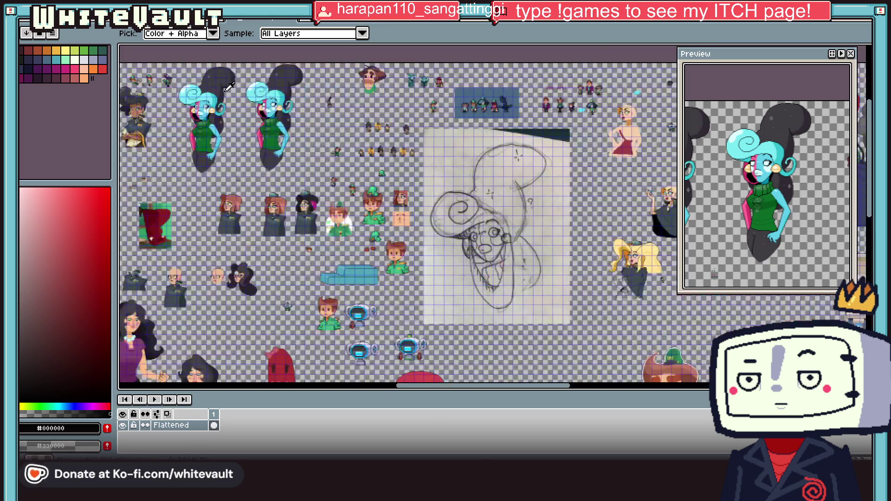
pyautogui.click(264, 131)
pyautogui.scroll(-3, 497, 288)
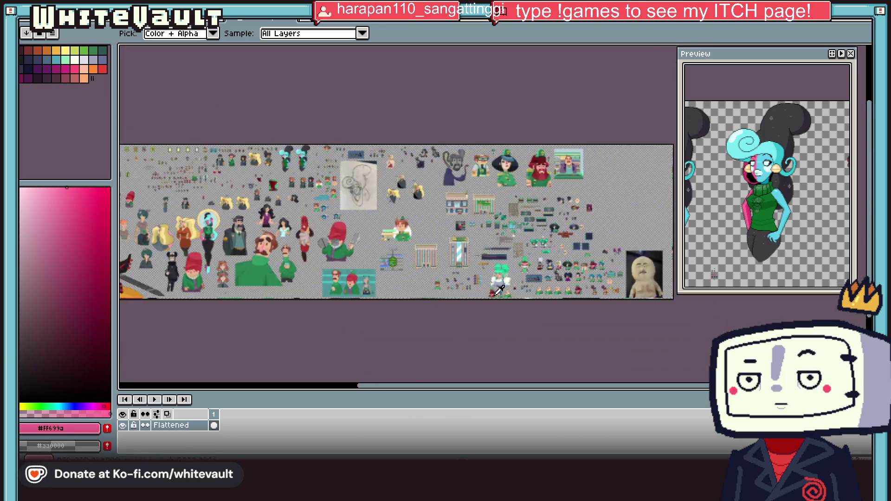
pyautogui.scroll(3, 510, 297)
pyautogui.scroll(4, 432, 273)
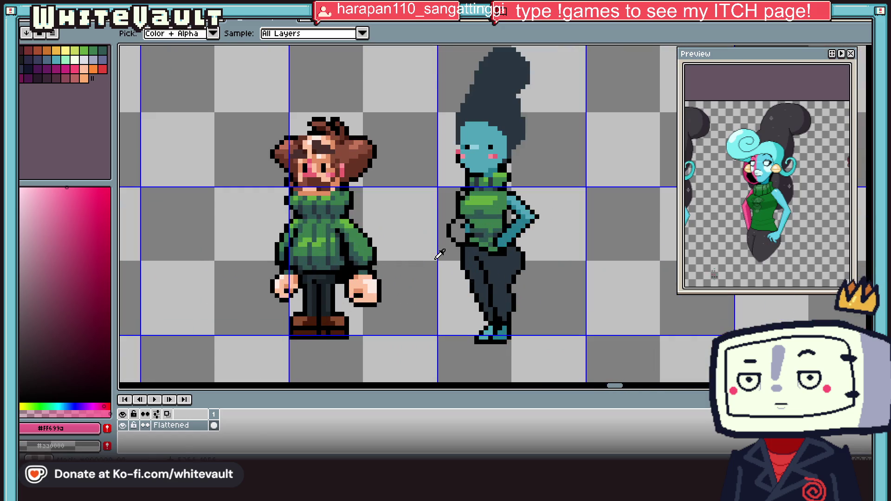
# Pencil a pink pixel on the forehead and a short pink stripe down the face.
pyautogui.press('b')
pyautogui.click(483, 123)
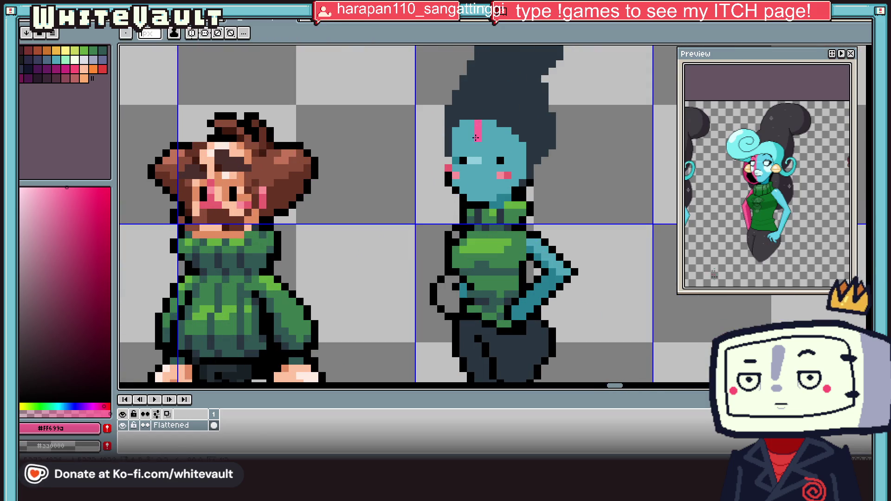
pyautogui.moveTo(470, 154); pyautogui.dragTo(471, 166)
pyautogui.scroll(2, 470, 167)
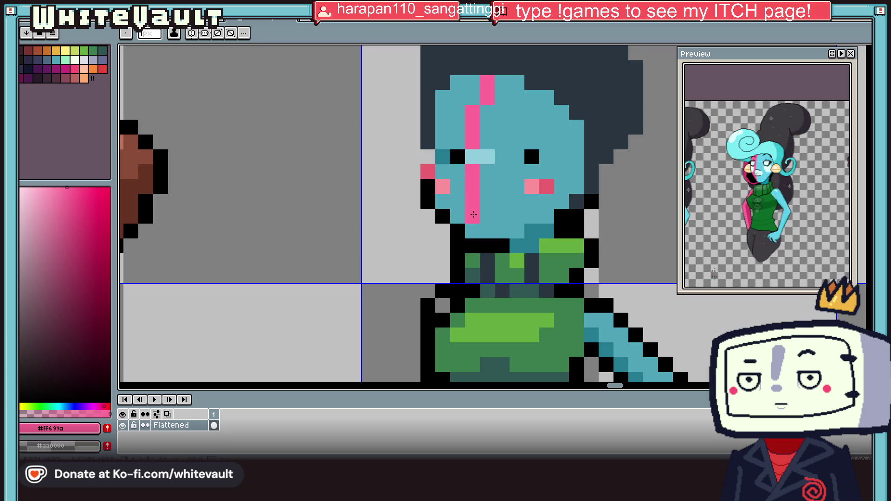
# Flood-fill the hand beside the sweater with pink.
pyautogui.press('g')
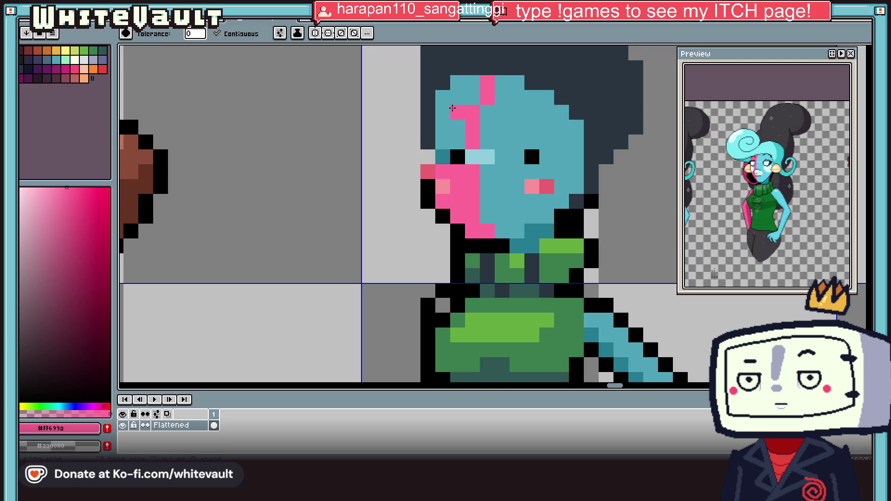
pyautogui.scroll(-3, 453, 108)
pyautogui.scroll(3, 453, 204)
pyautogui.click(436, 213)
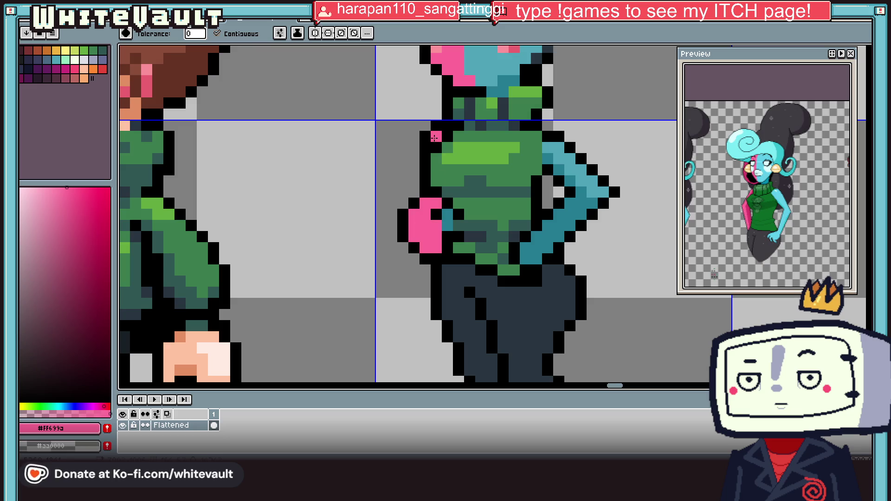
# Eyedrop the hand's pink and paint pink pixels at the sweater's shoulder.
pyautogui.press('i')
pyautogui.scroll(-4, 473, 167)
pyautogui.scroll(4, 466, 162)
pyautogui.click(462, 147)
pyautogui.press('b')
pyautogui.moveTo(478, 155)
pyautogui.mouseDown()
pyautogui.moveTo(468, 165)
pyautogui.moveTo(462, 146)
pyautogui.mouseUp()
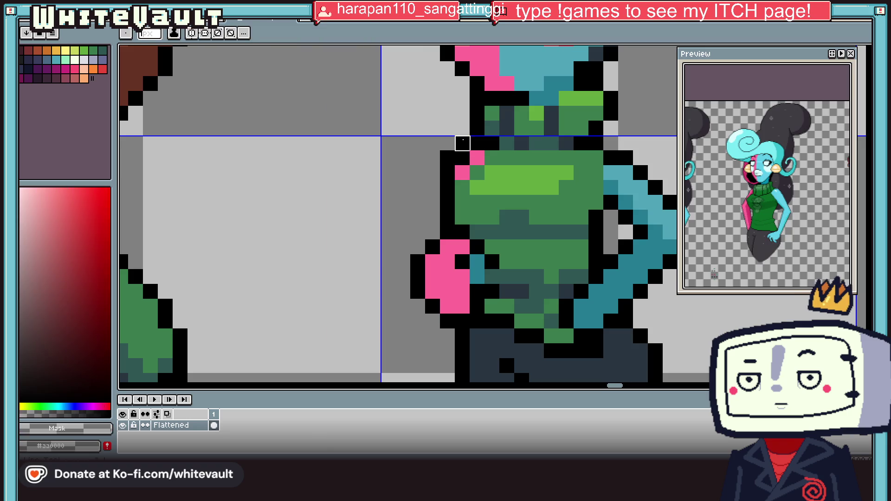
pyautogui.scroll(-5, 464, 153)
pyautogui.scroll(5, 507, 179)
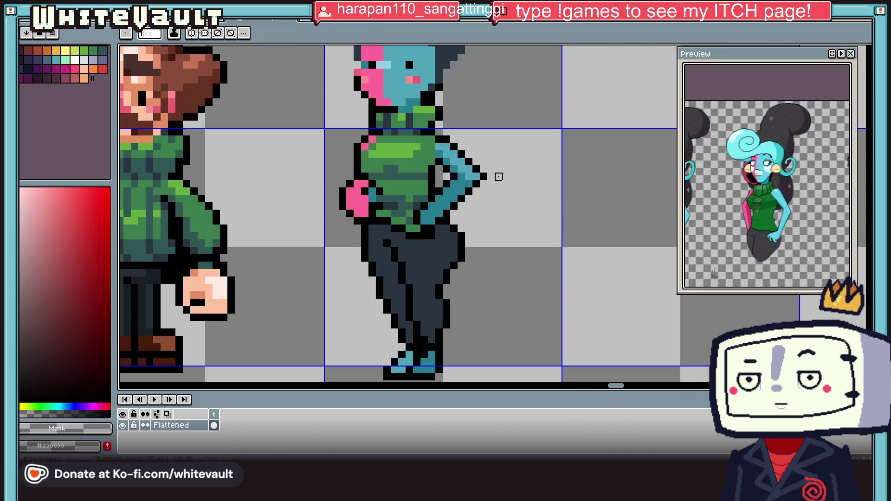
# Choose a darker pink and paint shading pixels along the hand.
pyautogui.press('i')
pyautogui.click(365, 199)
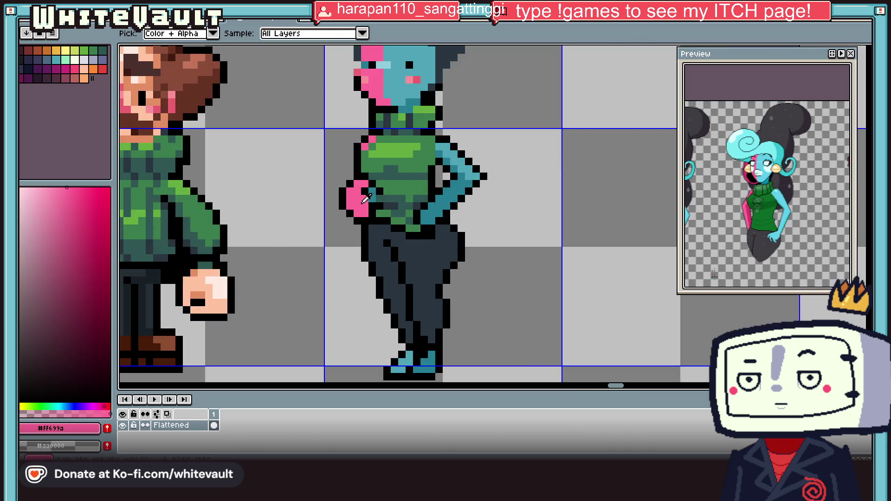
pyautogui.click(77, 236)
pyautogui.press('b')
pyautogui.scroll(3, 367, 195)
pyautogui.click(385, 199)
pyautogui.click(362, 221)
pyautogui.click(362, 176)
# Add more dark-pink pixels near the hand, then re-pick the hand's pink.
pyautogui.click(385, 89)
pyautogui.click(362, 77)
pyautogui.click(407, 155)
pyautogui.scroll(-8, 408, 162)
pyautogui.press('i')
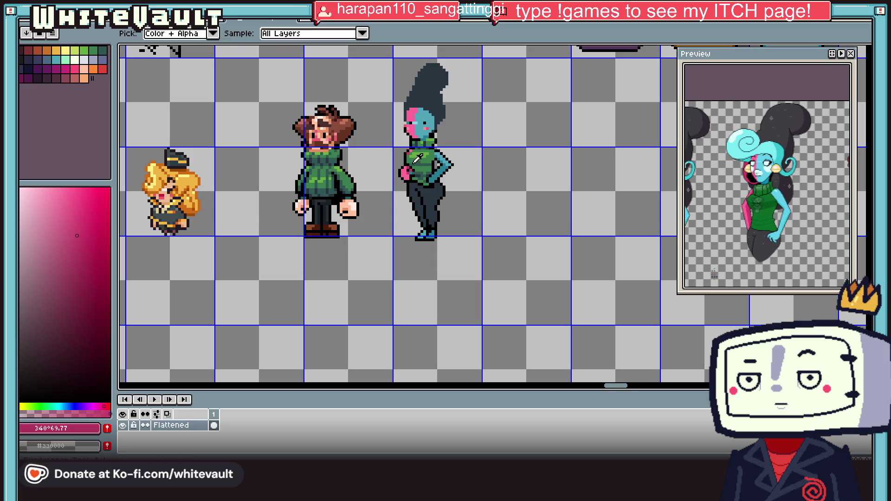
pyautogui.scroll(3, 411, 176)
pyautogui.press('b')
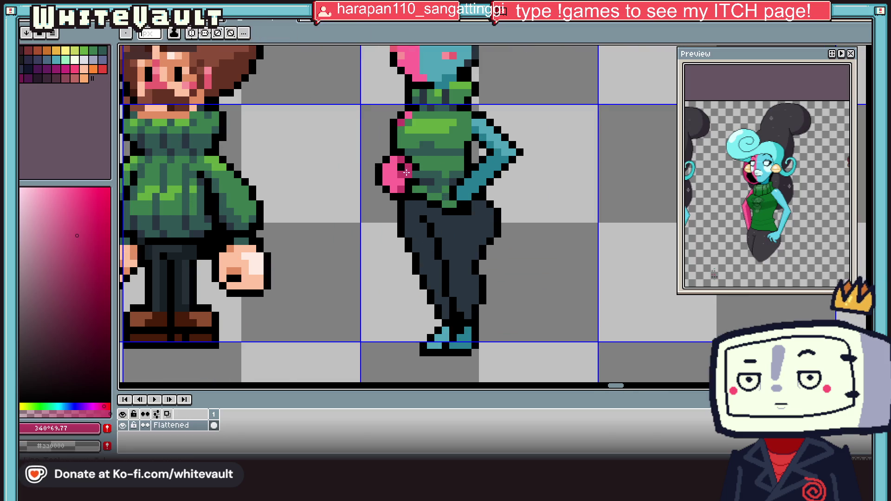
pyautogui.keyDown('alt'); pyautogui.click(404, 181); pyautogui.keyUp('alt')
pyautogui.scroll(-3, 430, 181)
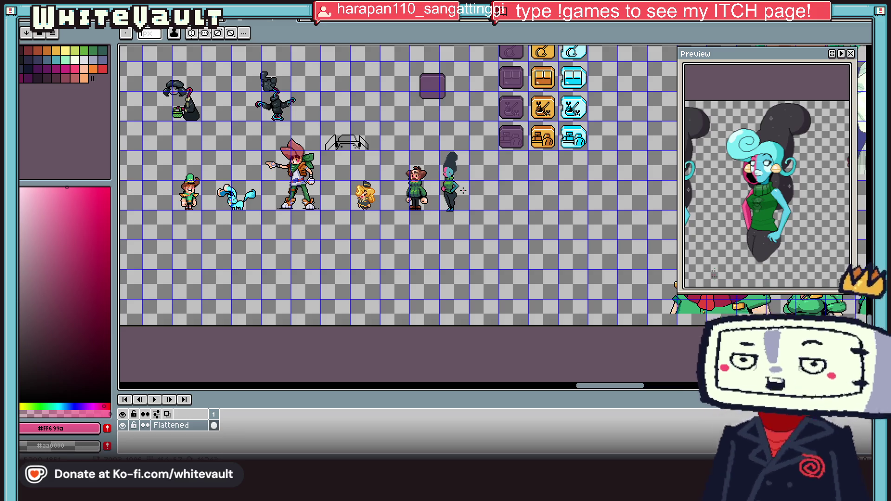
pyautogui.scroll(4, 463, 191)
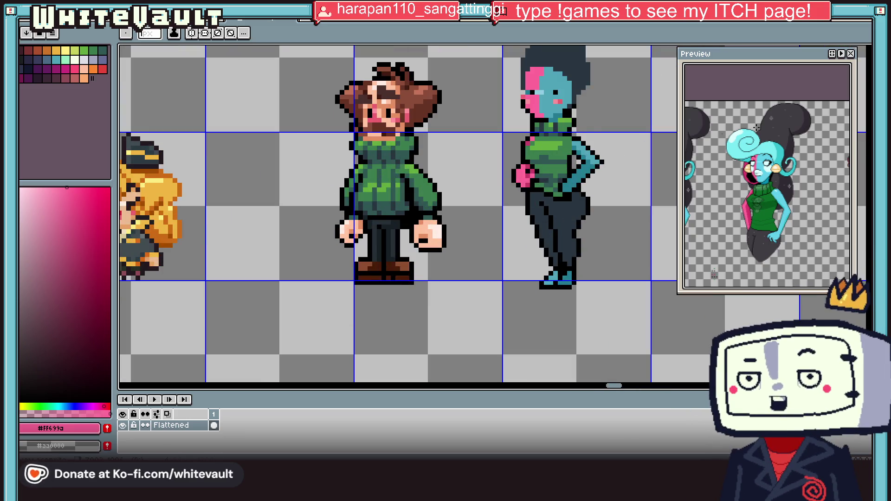
# Marquee-select the pink hand and nudge it slightly left and down.
pyautogui.press('m')
pyautogui.scroll(2, 520, 167)
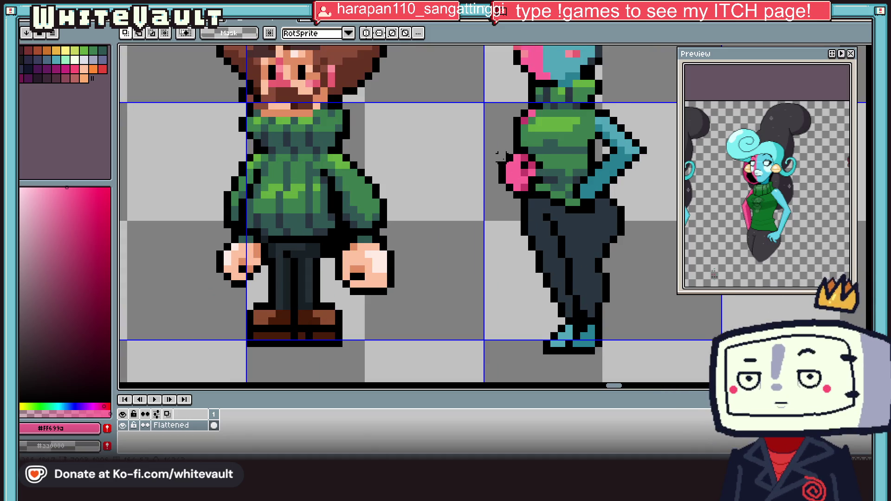
pyautogui.moveTo(496, 152)
pyautogui.mouseDown()
pyautogui.moveTo(531, 193)
pyautogui.moveTo(520, 172)
pyautogui.moveTo(520, 203)
pyautogui.mouseUp()
pyautogui.hotkey('ctrl', 'd')
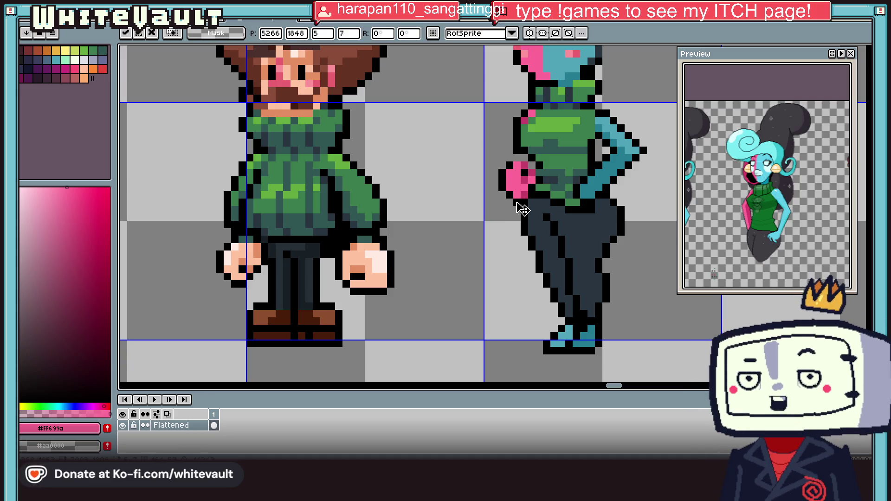
# Eyedrop black from the outline.
pyautogui.press('i')
pyautogui.scroll(1, 533, 165)
pyautogui.click(508, 163)
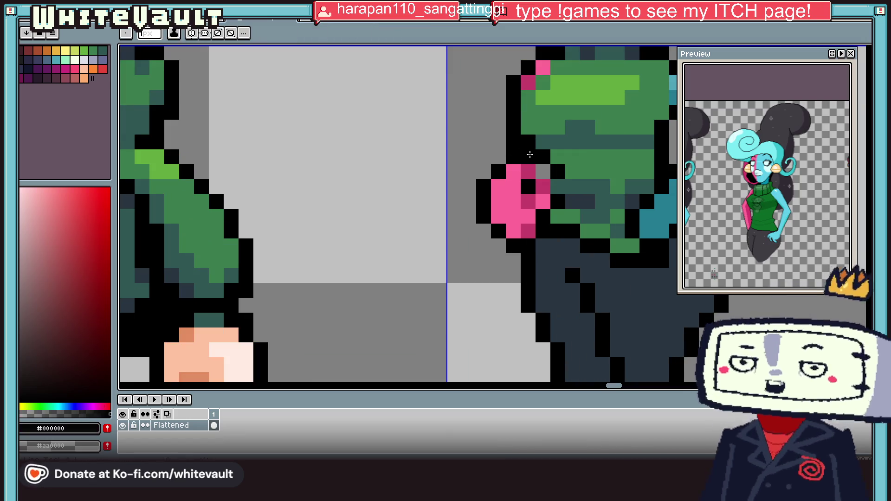
pyautogui.scroll(-2, 562, 167)
pyautogui.scroll(1, 563, 171)
pyautogui.scroll(-2, 564, 172)
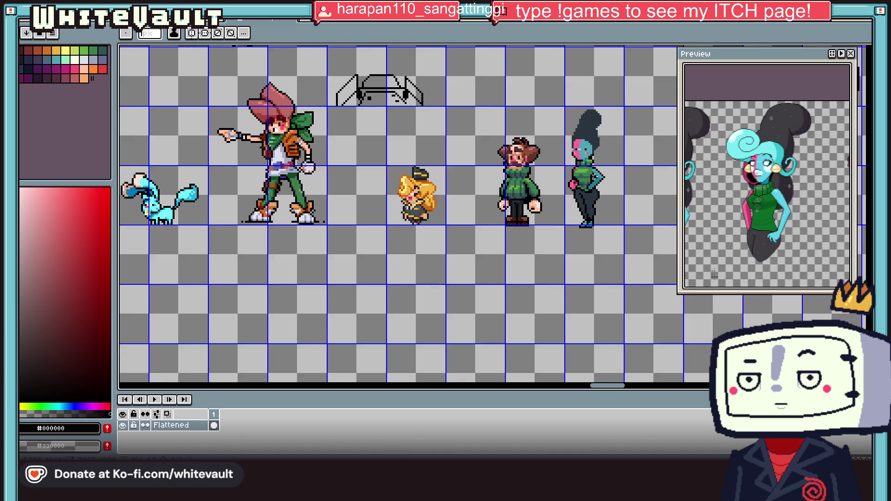
# Eyedrop the pants, teal and black colours and paint black outline pixels left of the arm.
pyautogui.scroll(-1, 564, 173)
pyautogui.scroll(3, 589, 177)
pyautogui.scroll(2, 588, 177)
pyautogui.keyDown('alt'); pyautogui.click(551, 156); pyautogui.keyUp('alt')
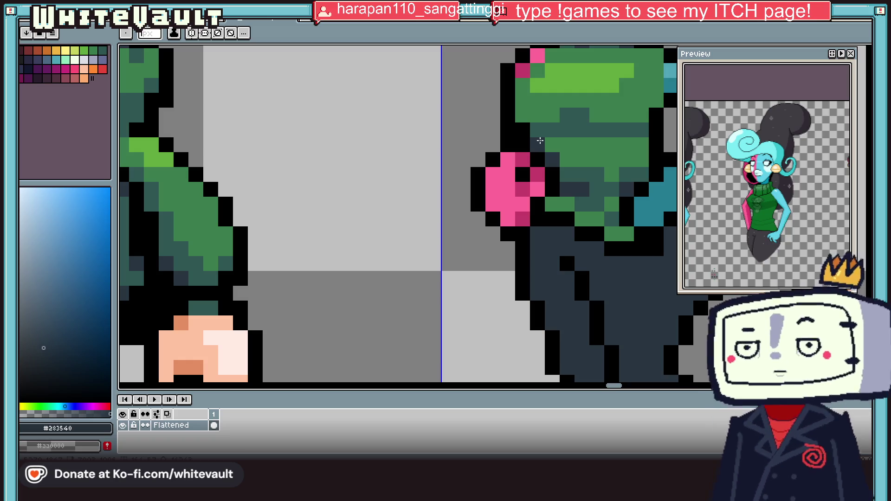
pyautogui.scroll(-3, 595, 131)
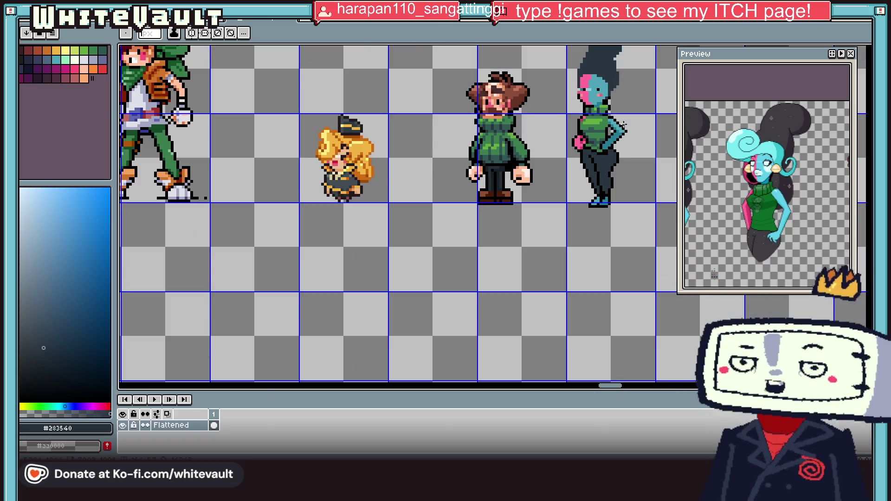
pyautogui.scroll(1, 632, 140)
pyautogui.scroll(1, 605, 142)
pyautogui.press('alt')
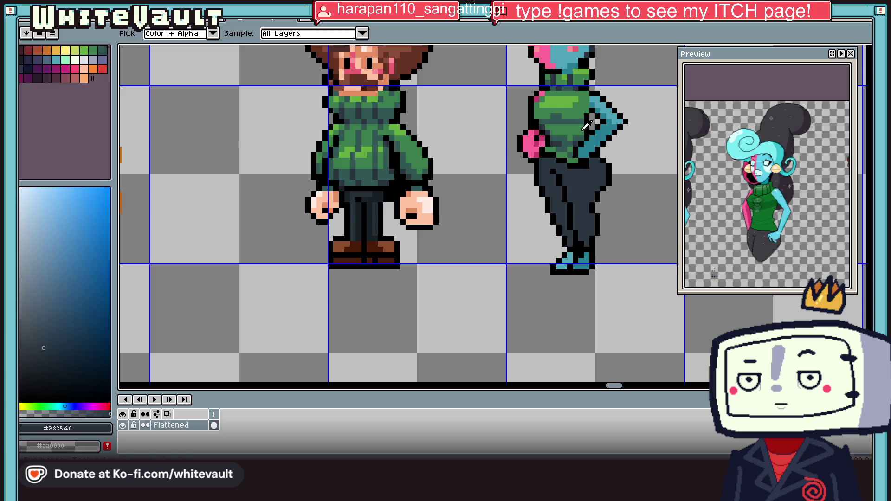
pyautogui.scroll(1, 595, 136)
pyautogui.keyDown('alt'); pyautogui.click(574, 139); pyautogui.keyUp('alt')
pyautogui.scroll(1, 574, 140)
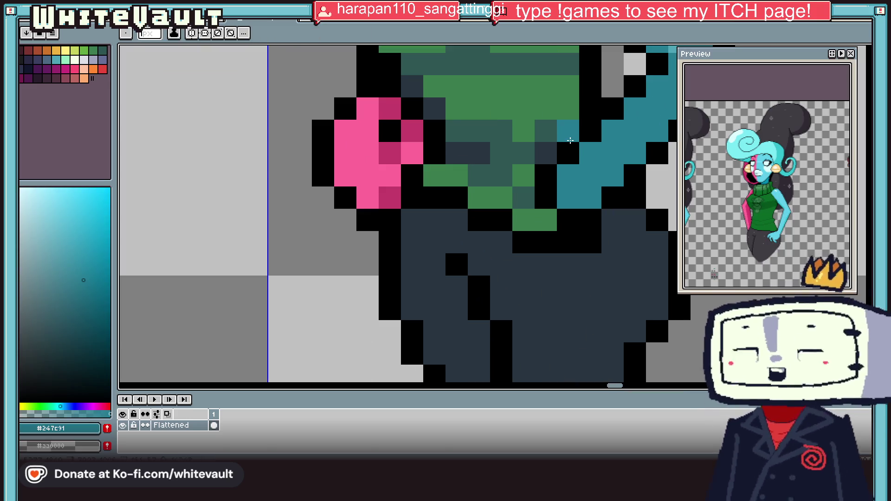
pyautogui.keyDown('alt'); pyautogui.click(587, 114); pyautogui.keyUp('alt')
pyautogui.moveTo(568, 110); pyautogui.dragTo(550, 125)
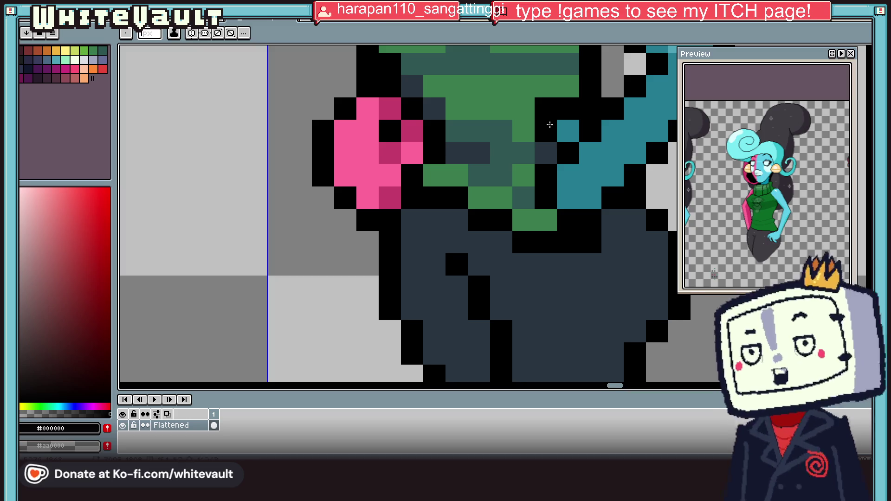
# Extend the black outline along the left side of the teal arm.
pyautogui.scroll(-3, 550, 148)
pyautogui.scroll(2, 550, 160)
pyautogui.keyDown('alt'); pyautogui.click(550, 160); pyautogui.keyUp('alt')
pyautogui.scroll(1, 550, 161)
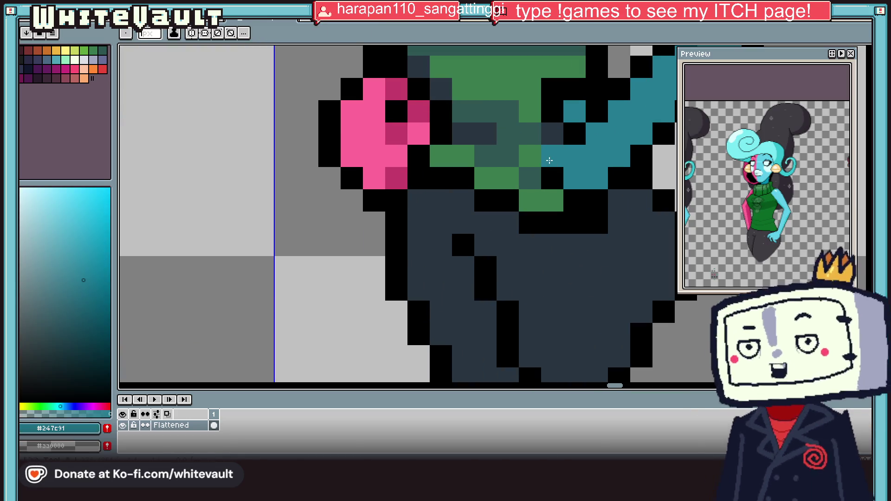
pyautogui.keyDown('alt'); pyautogui.click(557, 115); pyautogui.keyUp('alt')
pyautogui.moveTo(553, 135); pyautogui.dragTo(530, 135)
pyautogui.click(530, 156)
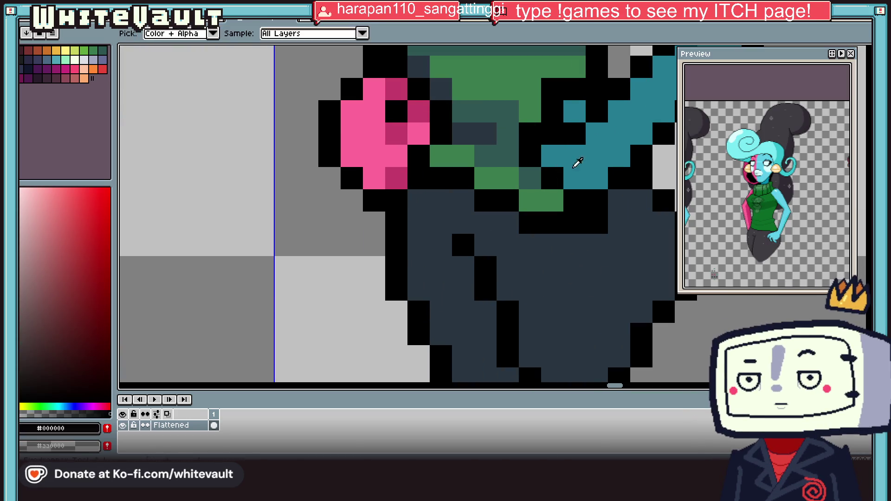
# Choose a darker teal and paint three shading pixels on the arm.
pyautogui.keyDown('alt'); pyautogui.click(578, 162); pyautogui.keyUp('alt')
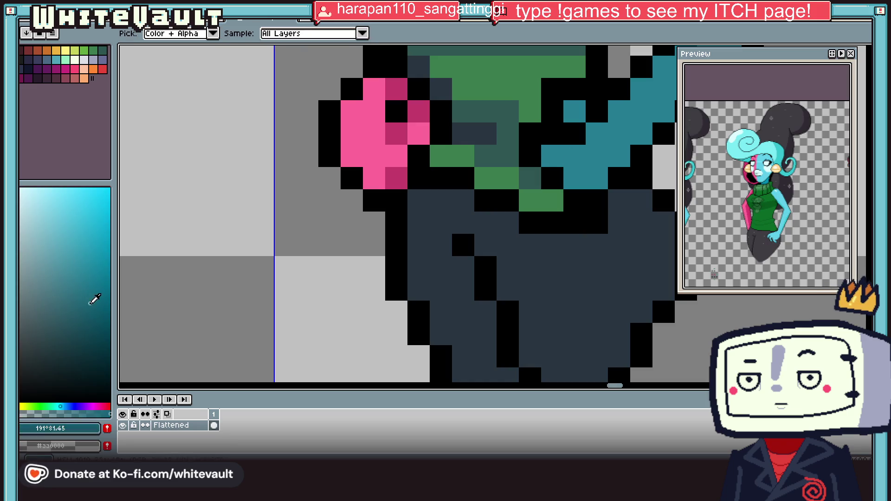
pyautogui.click(106, 304)
pyautogui.click(574, 179)
pyautogui.click(621, 158)
pyautogui.click(597, 179)
pyautogui.scroll(-5, 604, 176)
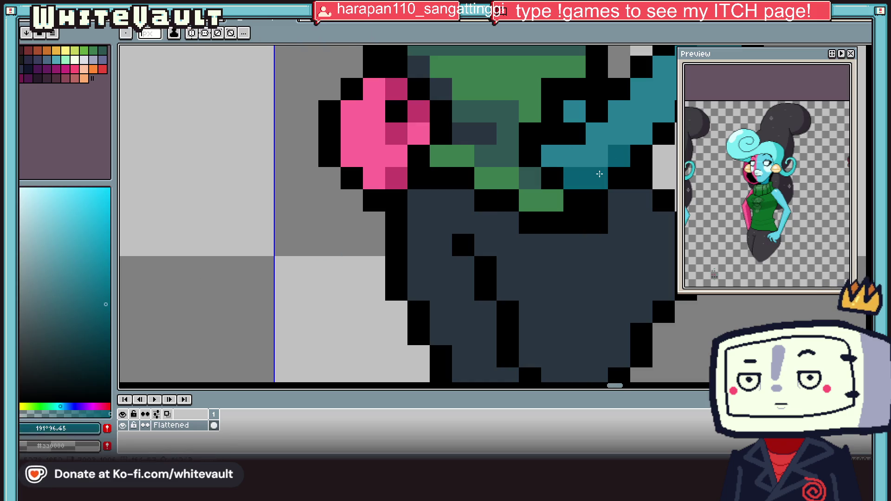
pyautogui.scroll(-2, 631, 163)
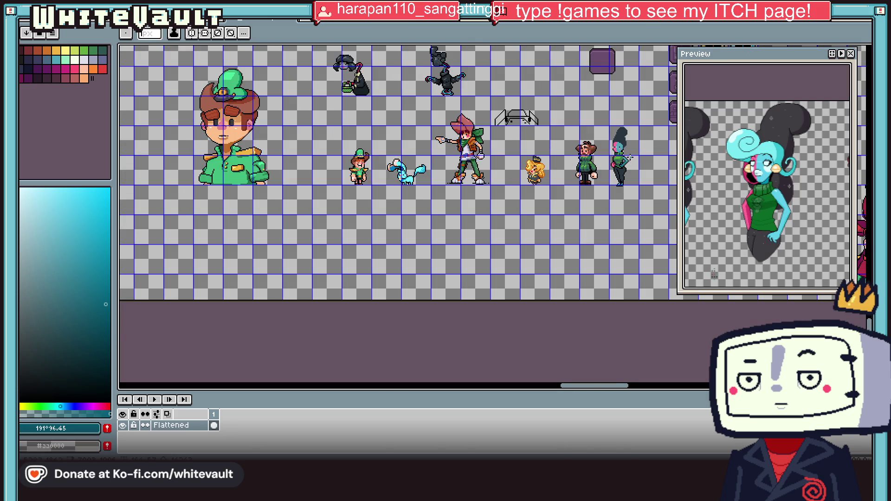
pyautogui.scroll(3, 629, 159)
pyautogui.scroll(2, 595, 192)
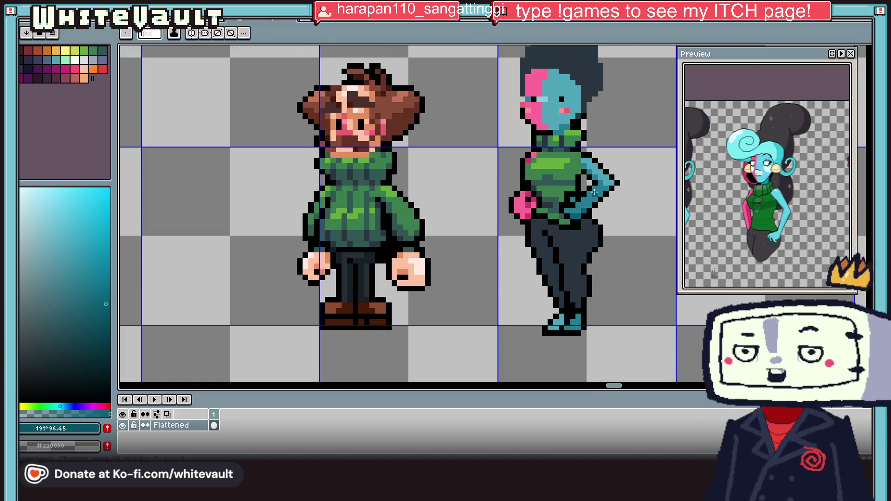
pyautogui.scroll(1, 595, 192)
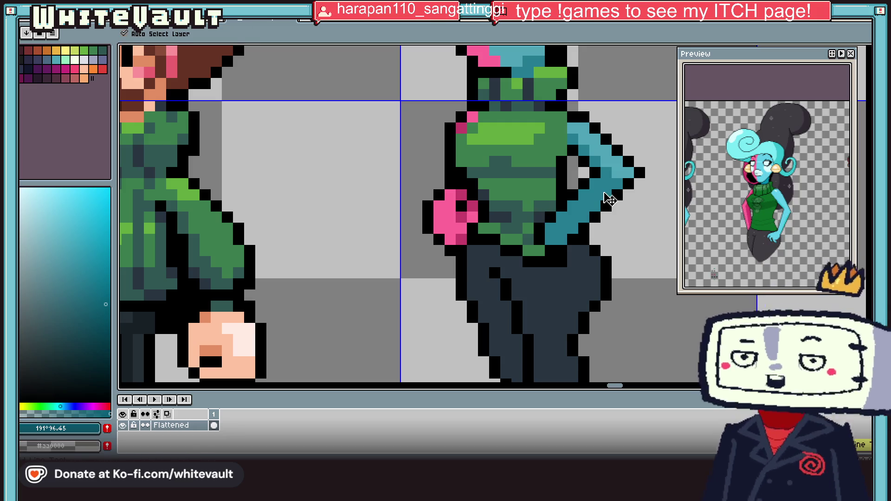
pyautogui.scroll(1, 613, 200)
# Erase the teal and black pixels right of the arm and add a black outline pixel by the hand.
pyautogui.press('i')
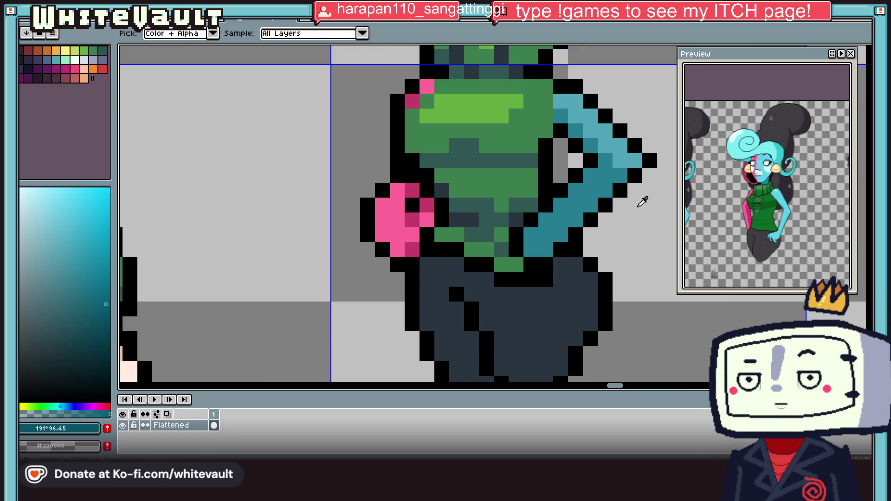
pyautogui.press('e')
pyautogui.moveTo(576, 176)
pyautogui.mouseDown()
pyautogui.moveTo(641, 175)
pyautogui.moveTo(576, 190)
pyautogui.moveTo(604, 218)
pyautogui.moveTo(561, 220)
pyautogui.moveTo(561, 235)
pyautogui.moveTo(541, 219)
pyautogui.moveTo(526, 238)
pyautogui.moveTo(546, 235)
pyautogui.mouseUp()
pyautogui.keyDown('alt'); pyautogui.click(576, 250); pyautogui.keyUp('alt')
# Repaint the cleared arm area with sweater green and the lower pixels dark green.
pyautogui.keyDown('alt'); pyautogui.click(516, 205); pyautogui.keyUp('alt')
pyautogui.click(531, 205)
pyautogui.keyDown('alt'); pyautogui.click(517, 220); pyautogui.keyUp('alt')
pyautogui.keyDown('alt'); pyautogui.click(501, 235); pyautogui.keyUp('alt')
pyautogui.keyDown('alt'); pyautogui.click(501, 250); pyautogui.keyUp('alt')
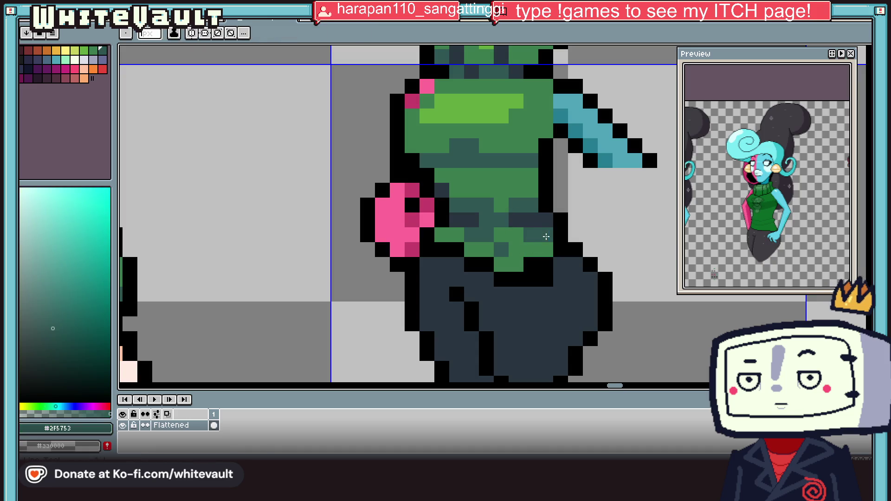
pyautogui.scroll(-5, 552, 248)
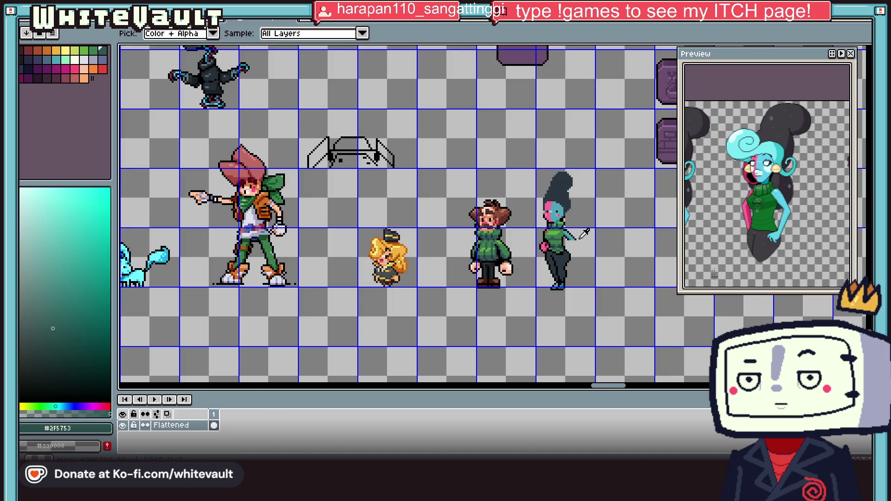
# Select the pink hand area, stretch it wider to the right, and commit.
pyautogui.scroll(-2, 584, 234)
pyautogui.scroll(2, 586, 233)
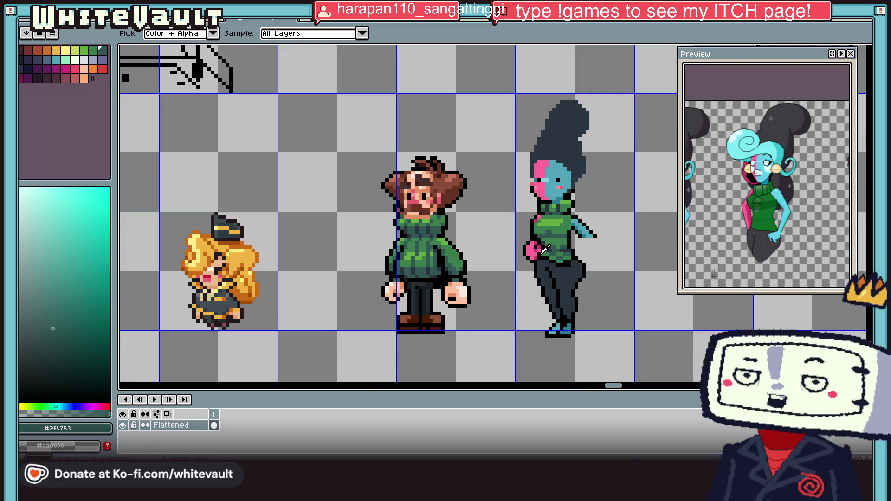
pyautogui.scroll(1, 507, 209)
pyautogui.scroll(2, 513, 253)
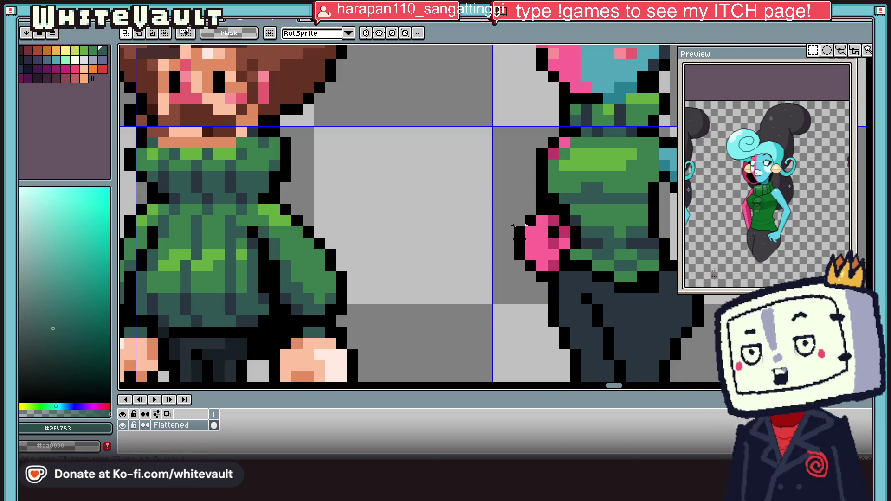
pyautogui.moveTo(501, 203); pyautogui.dragTo(551, 284)
pyautogui.moveTo(550, 243); pyautogui.dragTo(572, 244)
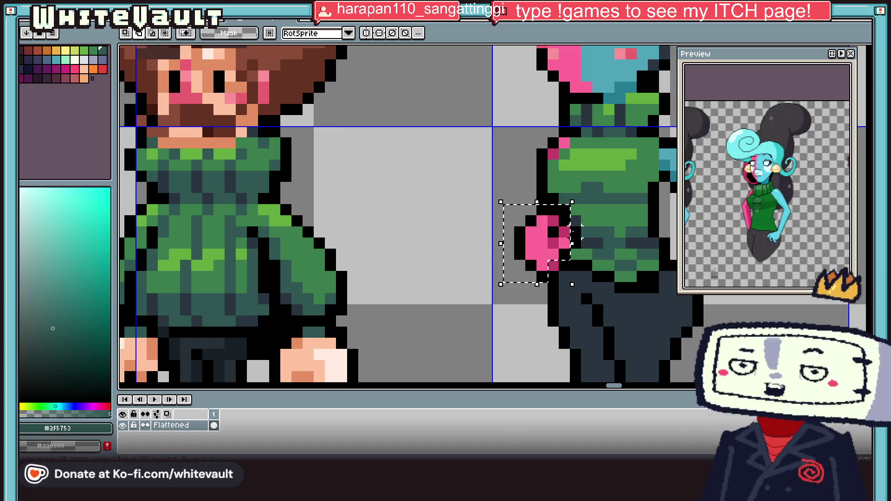
pyautogui.press('Return')
pyautogui.hotkey('ctrl', 'd')
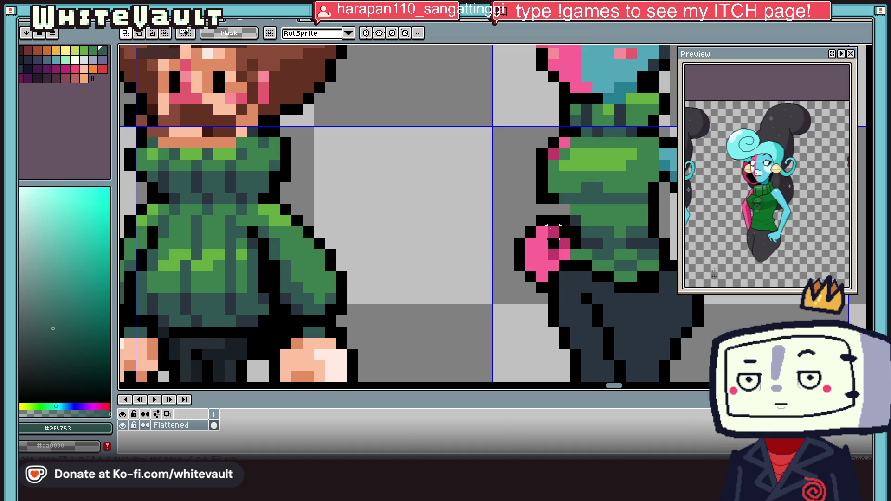
# Erase a stray teal pixel beside the arm.
pyautogui.scroll(1, 554, 232)
pyautogui.scroll(-1, 553, 215)
pyautogui.scroll(-3, 576, 195)
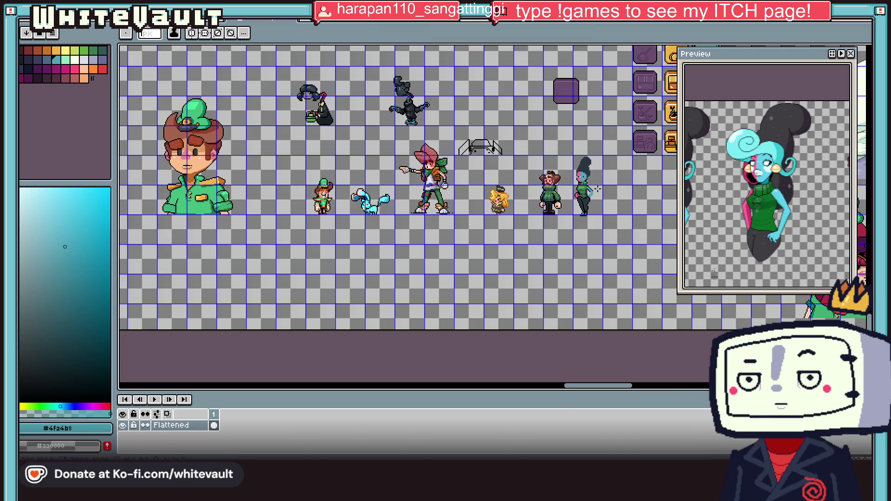
pyautogui.scroll(3, 599, 188)
pyautogui.click(585, 204)
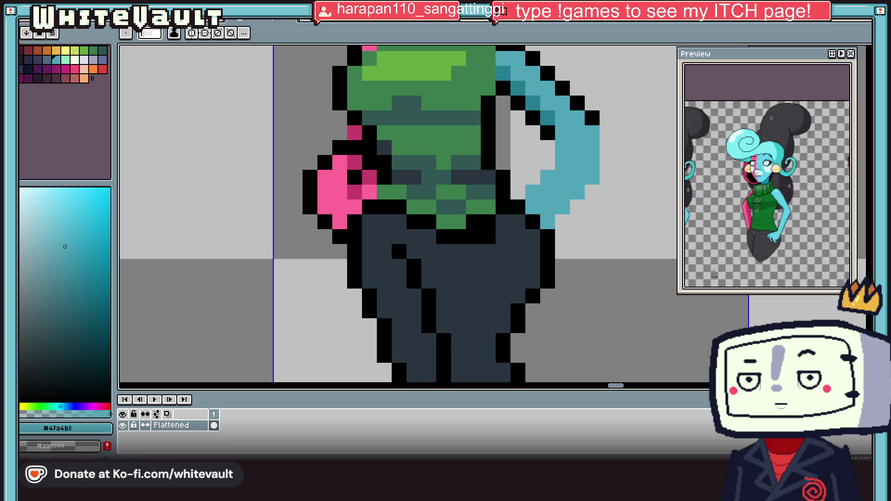
pyautogui.scroll(-1, 609, 187)
pyautogui.scroll(-3, 609, 187)
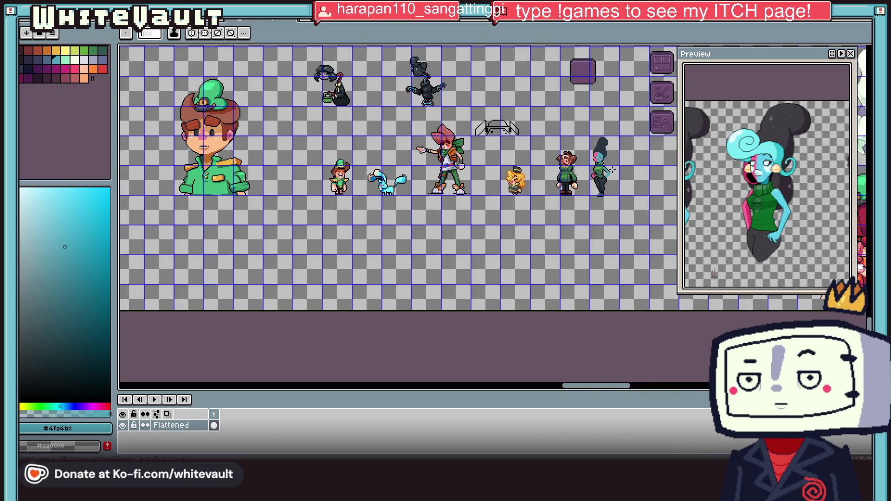
pyautogui.scroll(2, 614, 169)
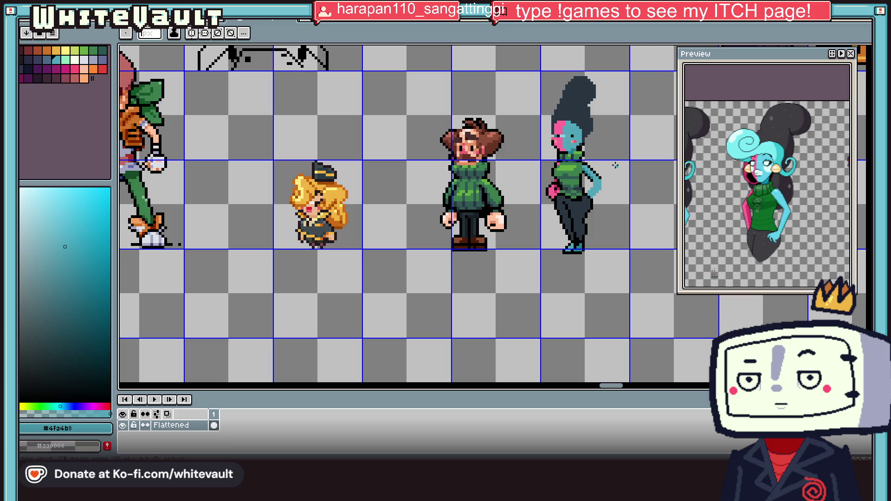
pyautogui.scroll(1, 601, 178)
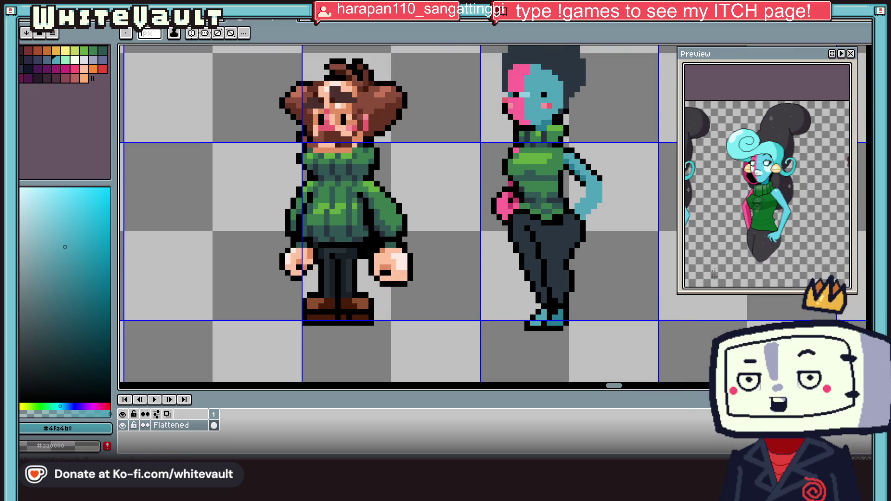
pyautogui.click(855, 64)
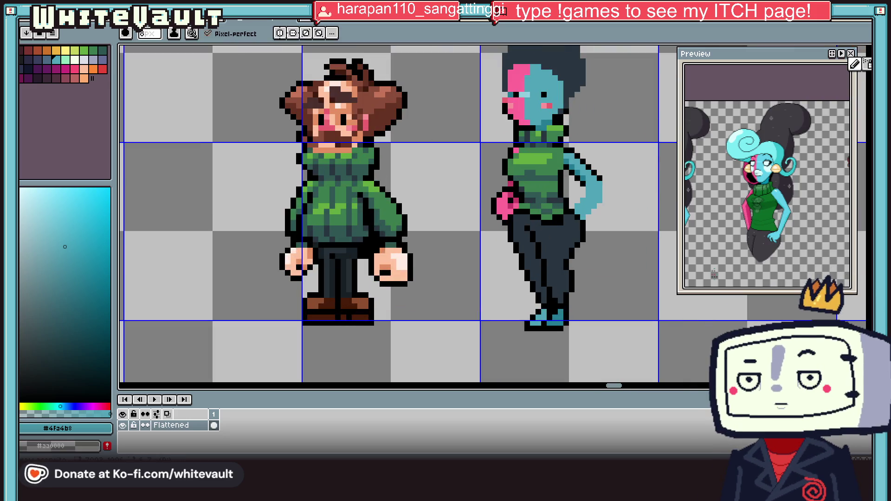
# Marquee-select the bent blue arm and drag it off her body onto empty canvas.
pyautogui.press('m')
pyautogui.scroll(1, 598, 181)
pyautogui.moveTo(568, 168)
pyautogui.mouseDown()
pyautogui.moveTo(620, 208)
pyautogui.moveTo(604, 227)
pyautogui.moveTo(578, 231)
pyautogui.mouseUp()
pyautogui.scroll(-2, 578, 231)
pyautogui.hscroll(5, 464, 209)
pyautogui.moveTo(293, 246); pyautogui.dragTo(417, 246)
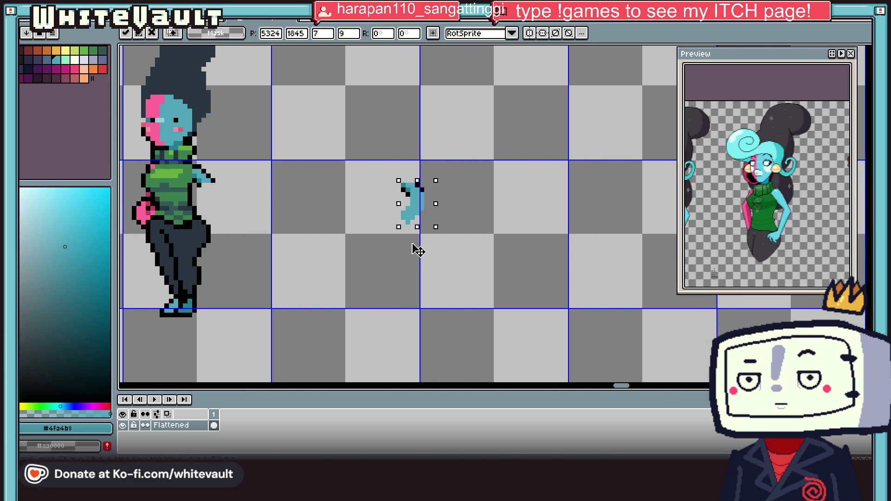
# Commit the moved arm, select the woman sprite, and place a committed copy beside her.
pyautogui.scroll(-3, 398, 256)
pyautogui.click(398, 256)
pyautogui.moveTo(292, 135)
pyautogui.mouseDown()
pyautogui.moveTo(338, 290)
pyautogui.moveTo(348, 295)
pyautogui.mouseUp()
pyautogui.moveTo(205, 167)
pyautogui.mouseDown()
pyautogui.moveTo(295, 290)
pyautogui.moveTo(374, 278)
pyautogui.mouseUp()
pyautogui.hotkey('ctrl', 'z')
pyautogui.scroll(3, 374, 278)
pyautogui.press('Return')
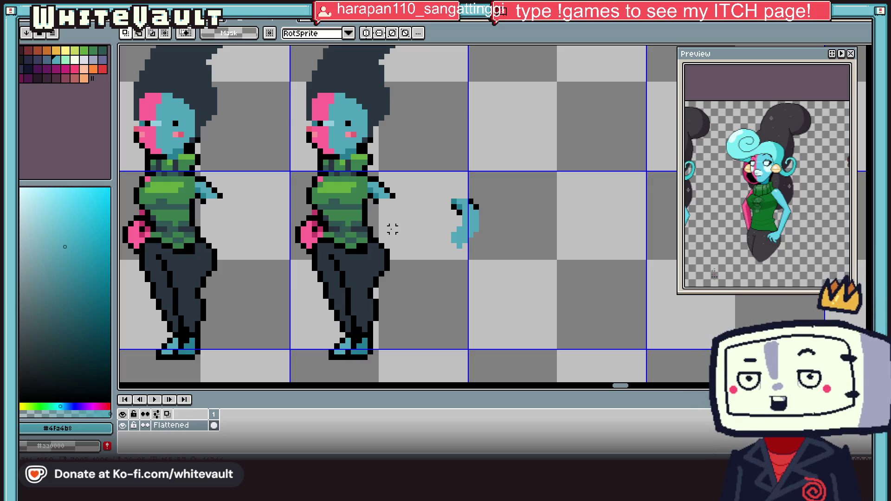
pyautogui.scroll(1, 360, 180)
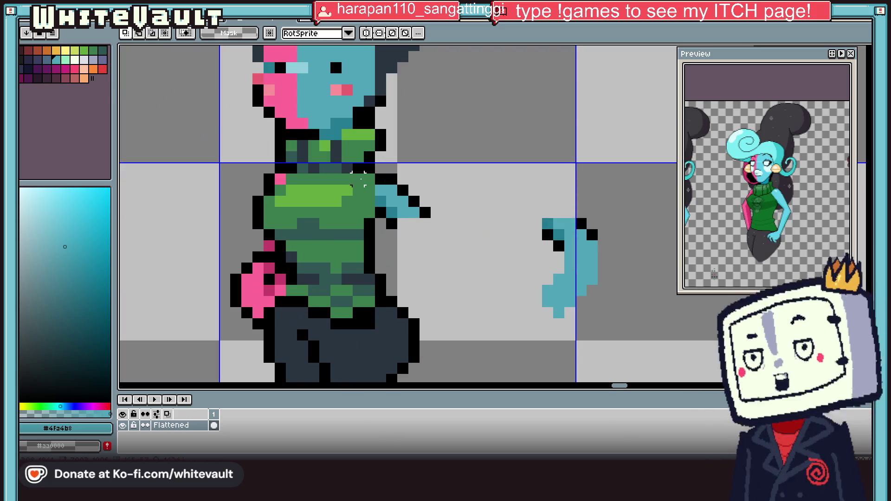
# Draw black outline columns for the lowered arm's outer and inner edges.
pyautogui.press('i')
pyautogui.click(415, 201)
pyautogui.press('b')
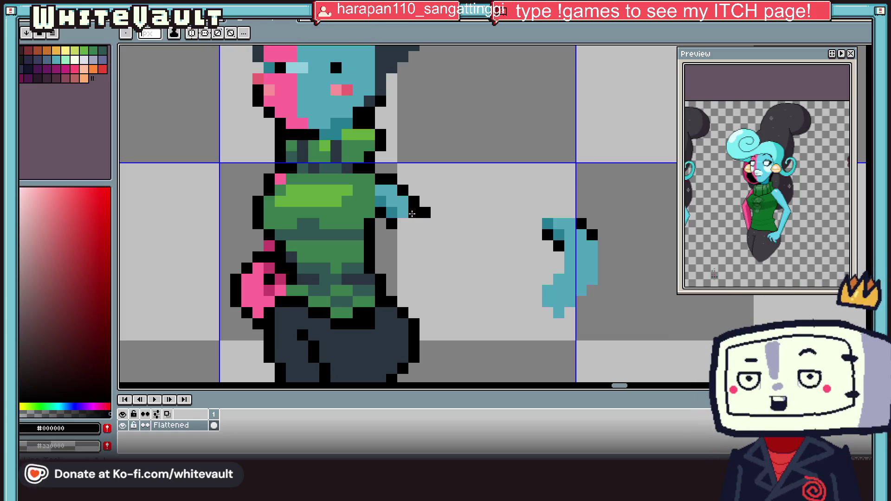
pyautogui.moveTo(414, 213); pyautogui.dragTo(413, 249)
pyautogui.moveTo(378, 225); pyautogui.dragTo(381, 263)
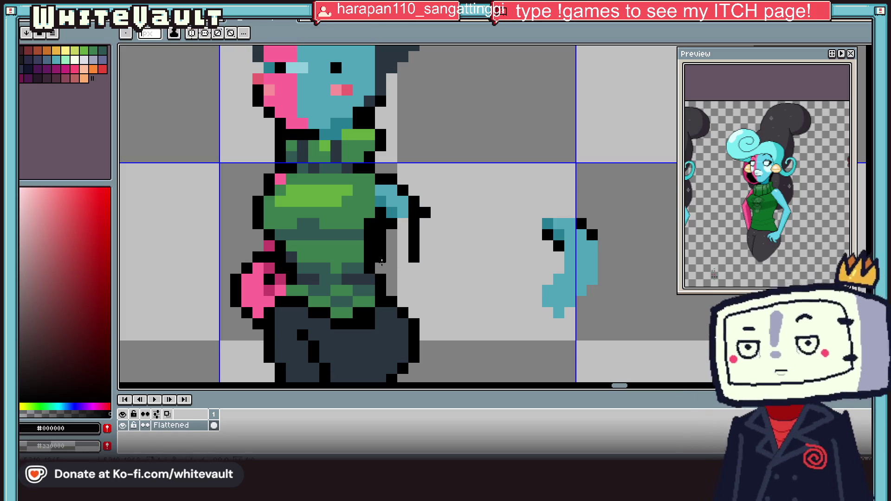
# Fill the lowered arm with the blue skin colour sampled from the body.
pyautogui.keyDown('alt'); pyautogui.click(425, 224); pyautogui.keyUp('alt')
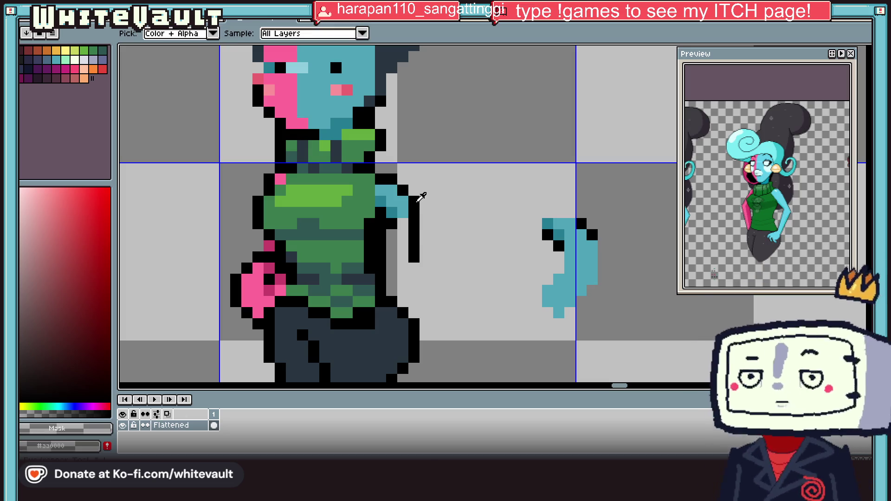
pyautogui.press('i')
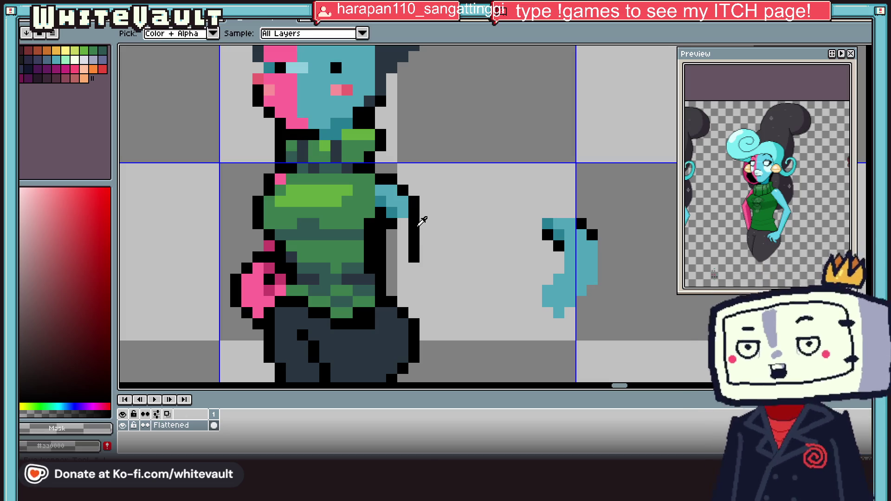
pyautogui.scroll(-2, 422, 219)
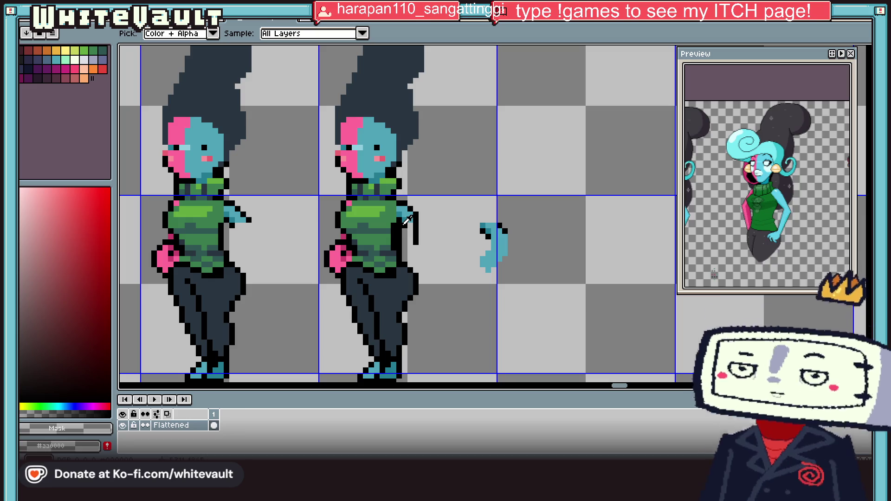
pyautogui.scroll(1, 400, 223)
pyautogui.click(416, 216)
pyautogui.moveTo(416, 217)
pyautogui.mouseDown()
pyautogui.moveTo(410, 295)
pyautogui.moveTo(401, 292)
pyautogui.mouseUp()
pyautogui.moveTo(419, 214)
pyautogui.mouseDown()
pyautogui.moveTo(409, 330)
pyautogui.moveTo(401, 318)
pyautogui.mouseUp()
pyautogui.scroll(-1, 409, 285)
# Outline both edges of the blue arm in black and blacken a stray arm pixel.
pyautogui.press('i')
pyautogui.scroll(-3, 395, 239)
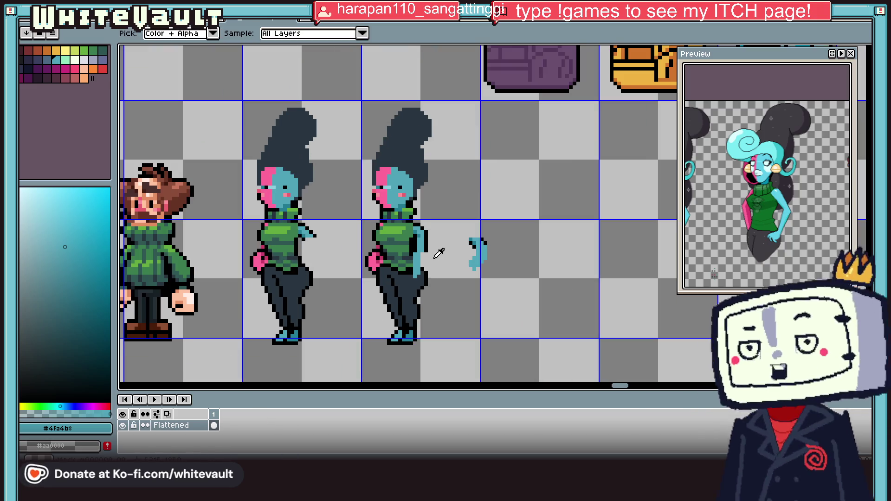
pyautogui.scroll(2, 431, 249)
pyautogui.click(408, 237)
pyautogui.keyDown('alt'); pyautogui.click(419, 254); pyautogui.keyUp('alt')
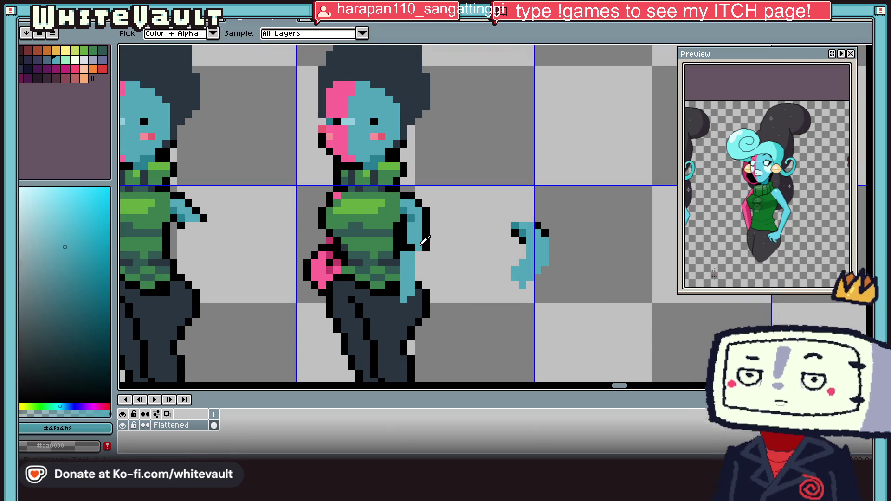
pyautogui.keyDown('alt'); pyautogui.click(419, 298); pyautogui.keyUp('alt')
pyautogui.moveTo(411, 254)
pyautogui.mouseDown()
pyautogui.moveTo(408, 302)
pyautogui.moveTo(411, 275)
pyautogui.mouseUp()
pyautogui.scroll(-1, 417, 282)
pyautogui.scroll(2, 417, 282)
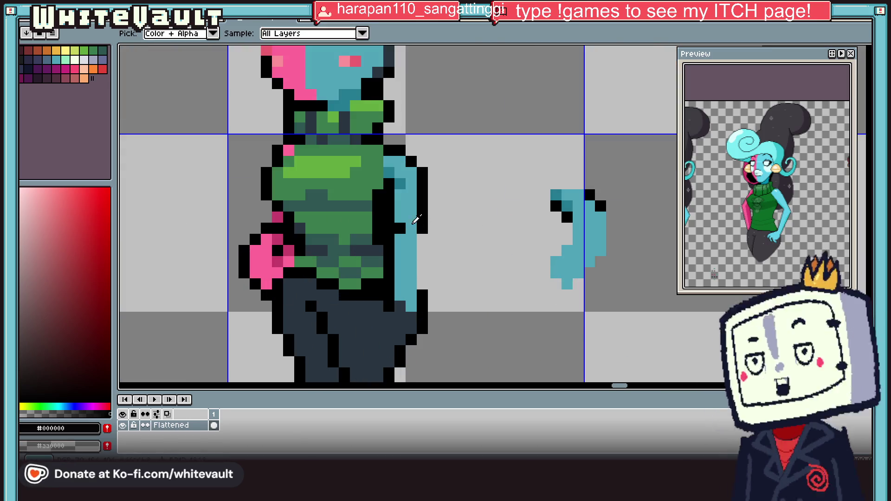
pyautogui.moveTo(423, 239); pyautogui.dragTo(422, 284)
pyautogui.click(400, 285)
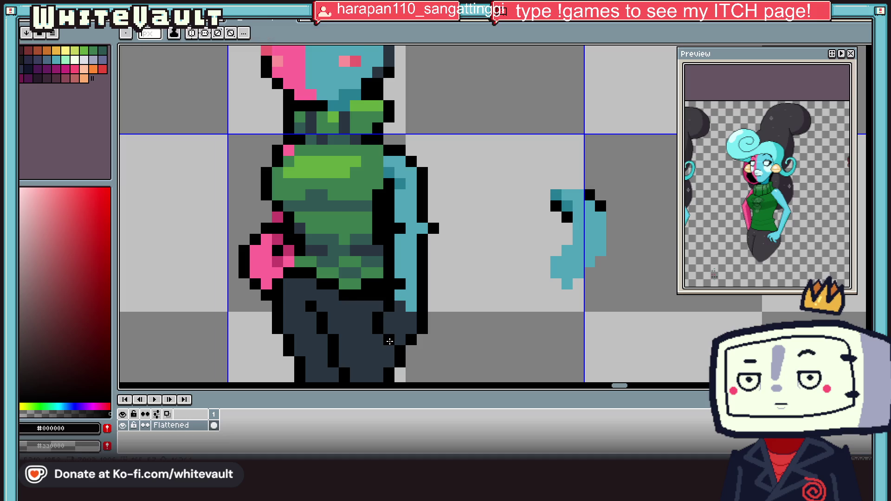
# Paint the blue hand over the trousers and add black outline pixels around it.
pyautogui.keyDown('alt'); pyautogui.click(413, 309); pyautogui.keyUp('alt')
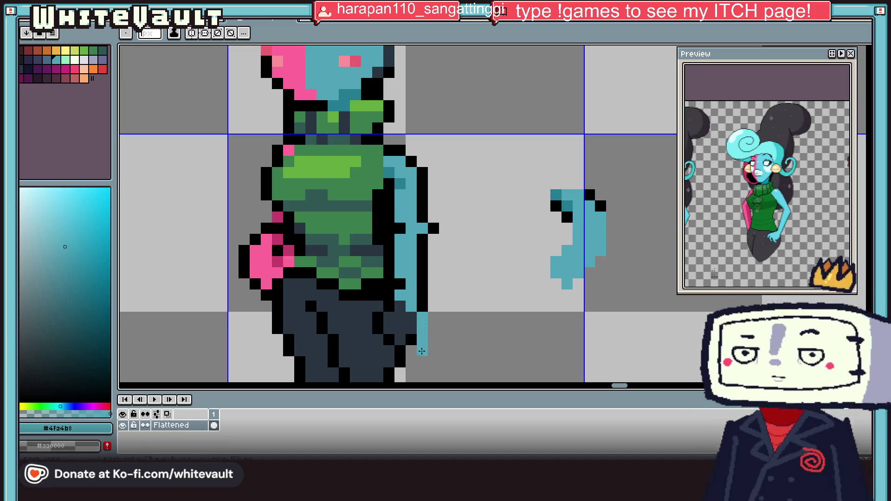
pyautogui.moveTo(424, 315); pyautogui.dragTo(411, 349)
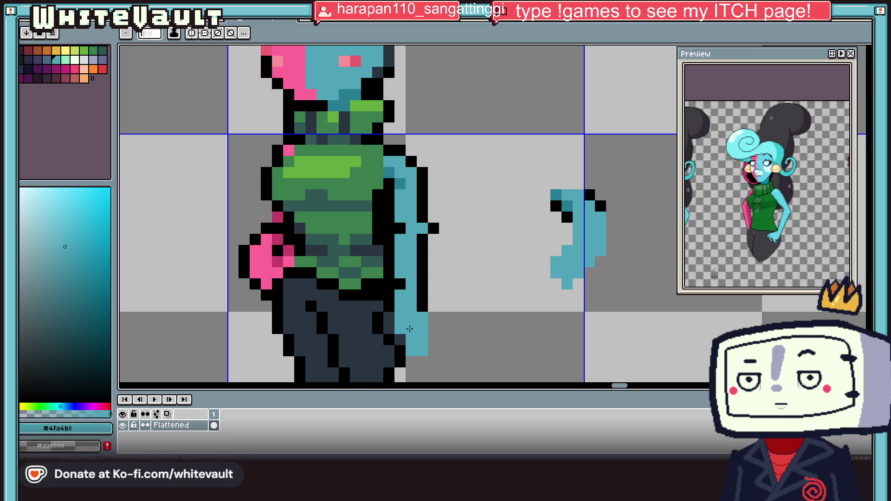
pyautogui.keyDown('alt'); pyautogui.click(400, 329); pyautogui.keyUp('alt')
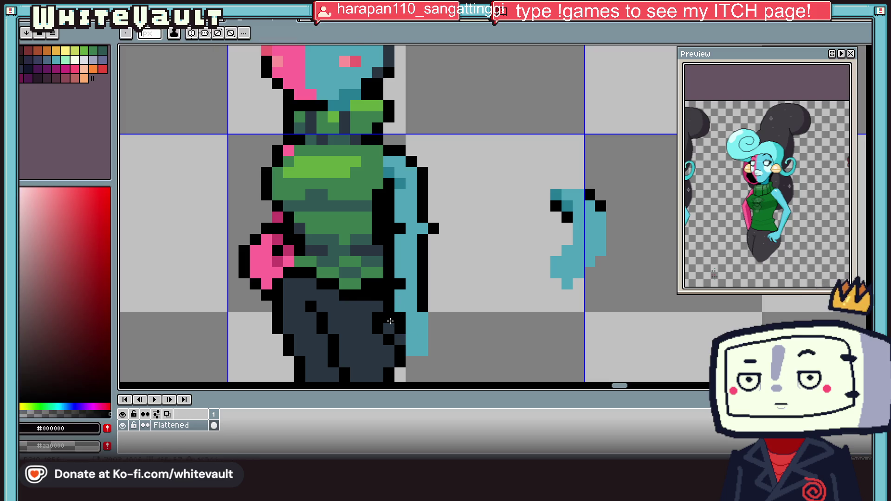
pyautogui.keyDown('alt'); pyautogui.click(400, 307); pyautogui.keyUp('alt')
pyautogui.moveTo(389, 318); pyautogui.dragTo(389, 333)
pyautogui.keyDown('alt'); pyautogui.click(402, 345); pyautogui.keyUp('alt')
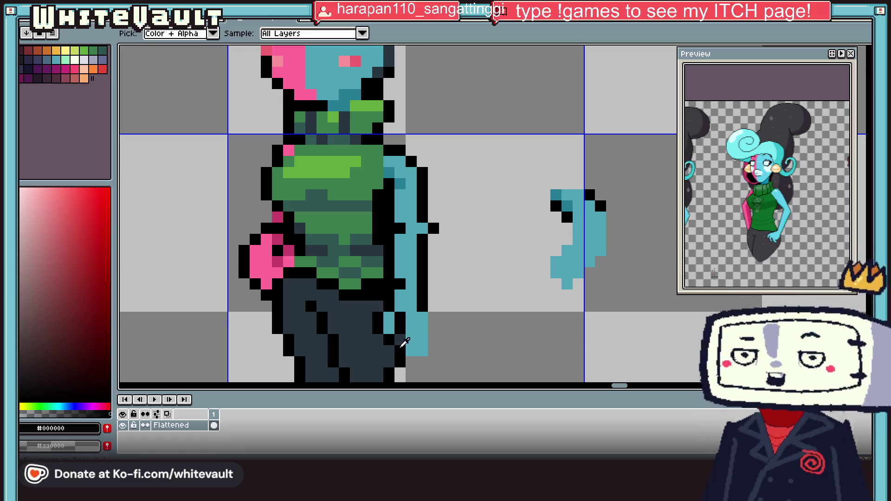
pyautogui.click(433, 318)
pyautogui.click(422, 328)
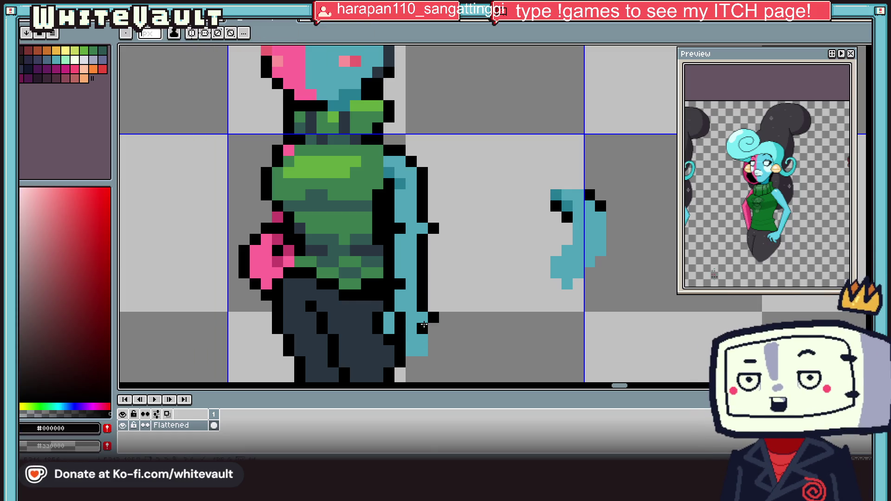
pyautogui.scroll(-5, 425, 344)
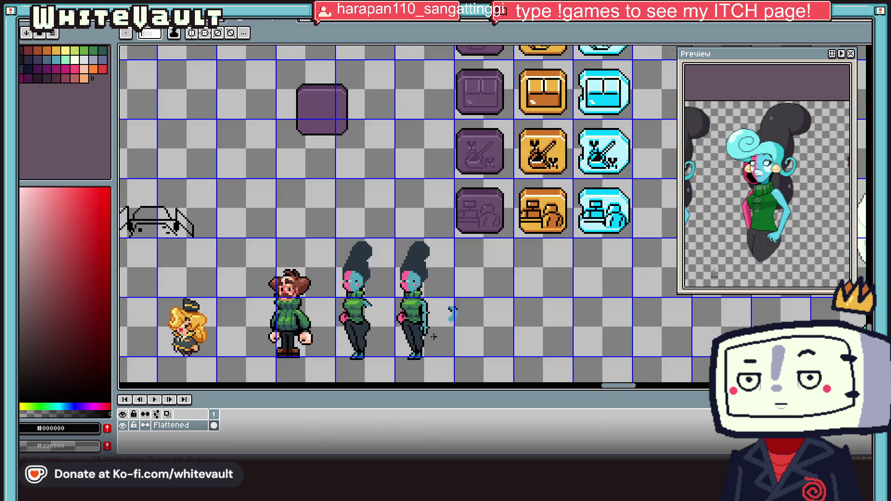
pyautogui.scroll(6, 417, 285)
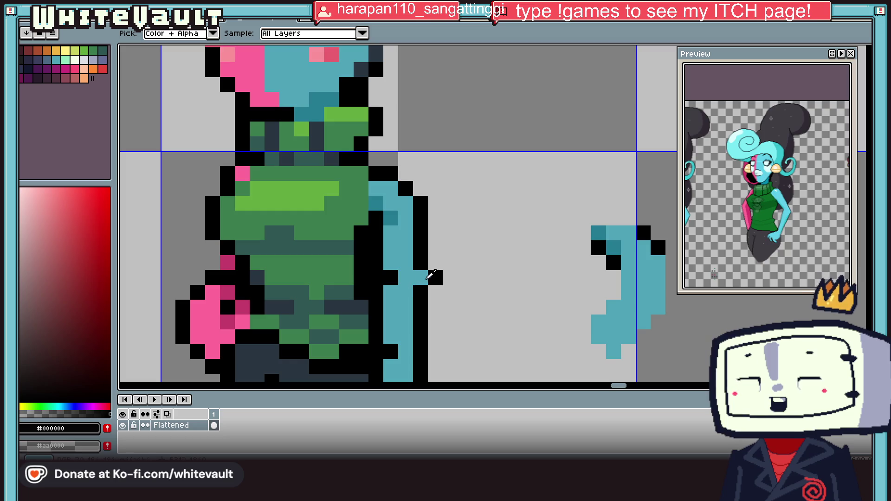
pyautogui.scroll(-3, 431, 276)
pyautogui.scroll(2, 410, 240)
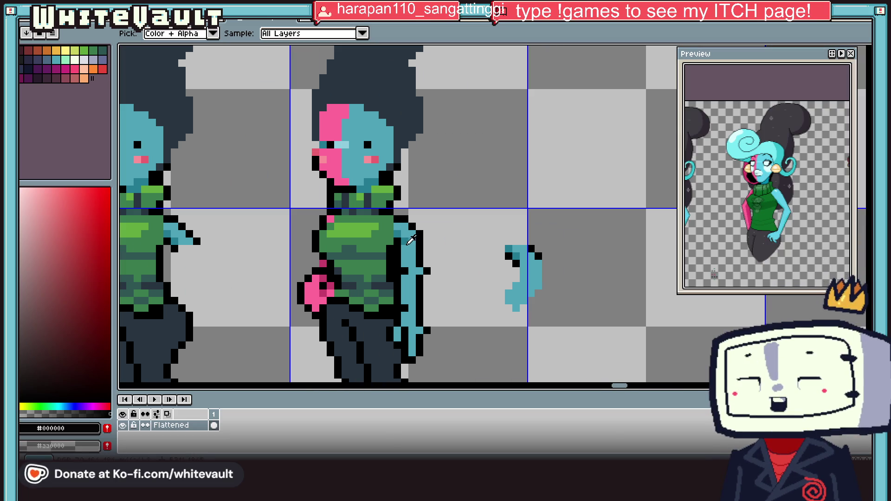
pyautogui.press('w')
pyautogui.scroll(-1, 306, 309)
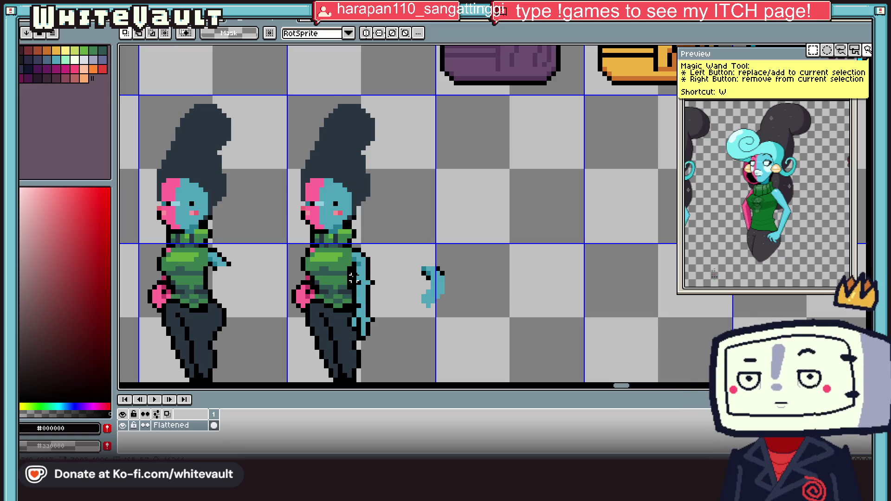
pyautogui.moveTo(353, 269)
pyautogui.mouseDown()
pyautogui.moveTo(378, 314)
pyautogui.moveTo(386, 310)
pyautogui.mouseUp()
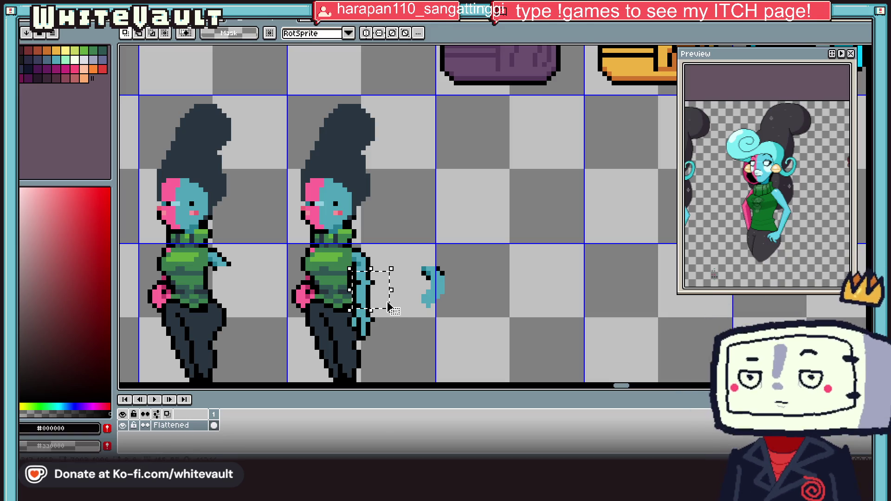
pyautogui.scroll(-3, 387, 309)
pyautogui.hotkey('ctrl', 'd')
pyautogui.scroll(3, 421, 274)
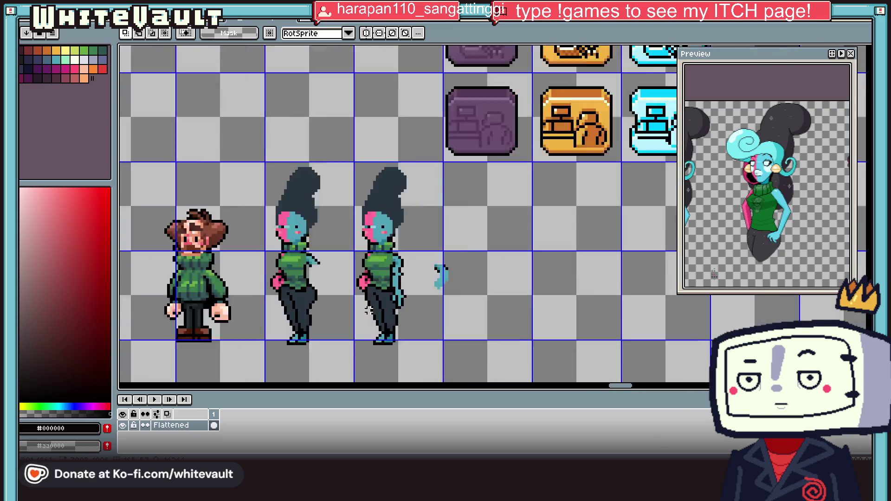
# Add blue skin pixels to the lowered arm using colours sampled from the sprite.
pyautogui.scroll(2, 420, 274)
pyautogui.press('i')
pyautogui.click(417, 305)
pyautogui.scroll(-2, 413, 299)
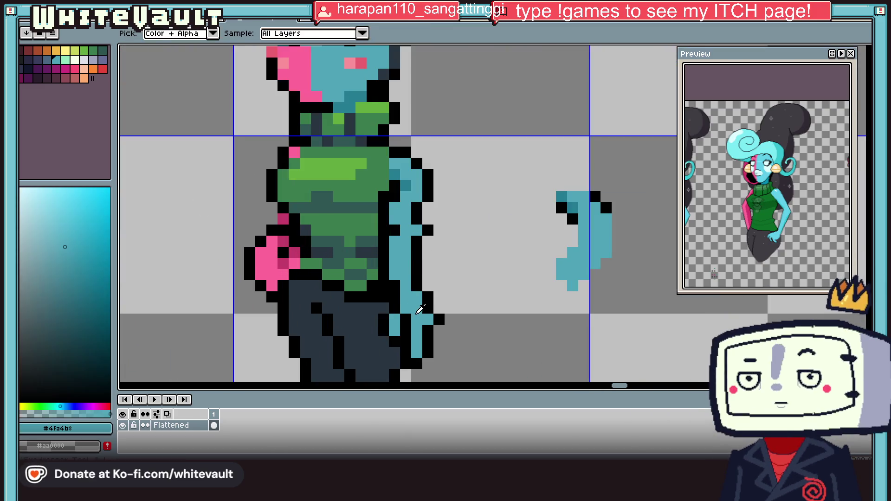
pyautogui.scroll(1, 400, 287)
pyautogui.click(399, 287)
pyautogui.press('b')
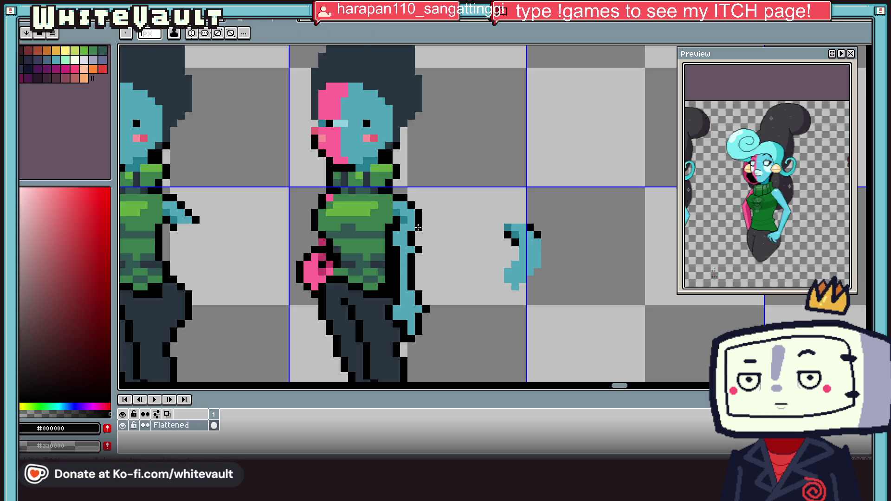
pyautogui.keyDown('alt'); pyautogui.click(412, 242); pyautogui.keyUp('alt')
pyautogui.press('i')
pyautogui.click(418, 242)
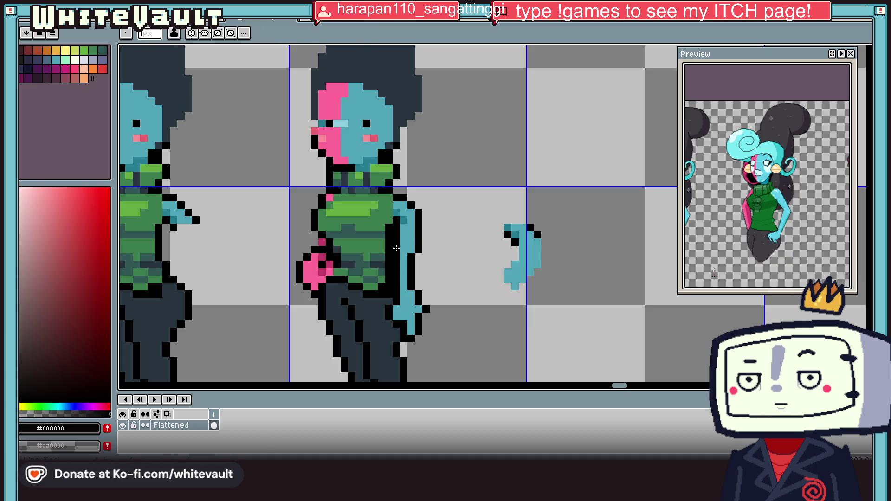
pyautogui.scroll(-3, 422, 260)
pyautogui.scroll(4, 416, 254)
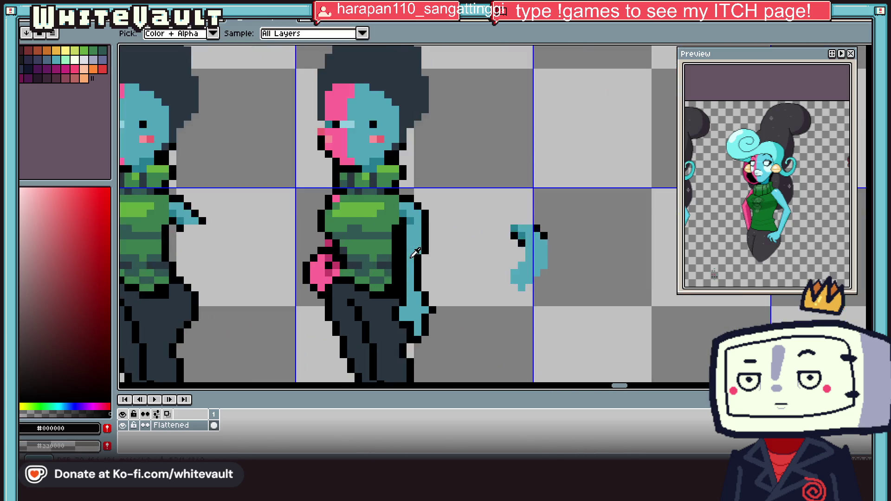
pyautogui.click(425, 288)
pyautogui.press('b')
pyautogui.click(439, 313)
# Outline the arm's outer edge with a black pixel column.
pyautogui.keyDown('alt'); pyautogui.click(440, 241); pyautogui.keyUp('alt')
pyautogui.moveTo(440, 273); pyautogui.dragTo(440, 317)
pyautogui.scroll(-4, 441, 301)
pyautogui.press('i')
pyautogui.scroll(3, 442, 284)
pyautogui.click(442, 285)
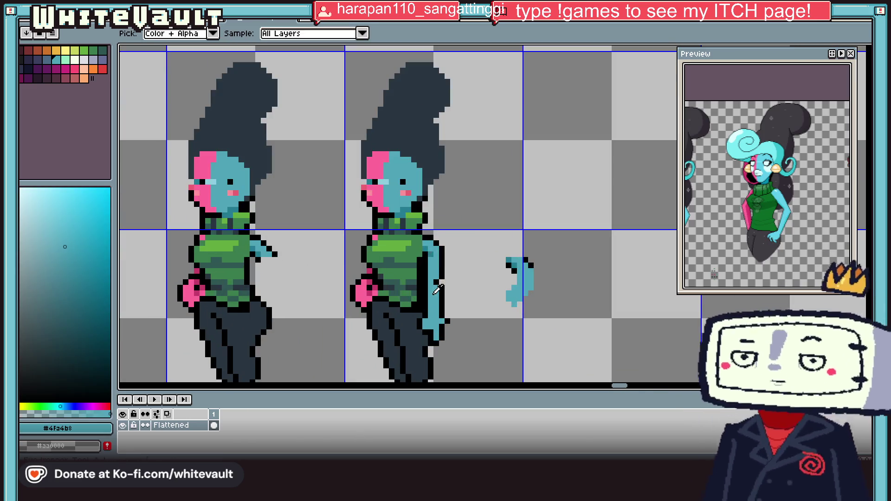
pyautogui.scroll(2, 445, 276)
pyautogui.click(446, 268)
pyautogui.press('b')
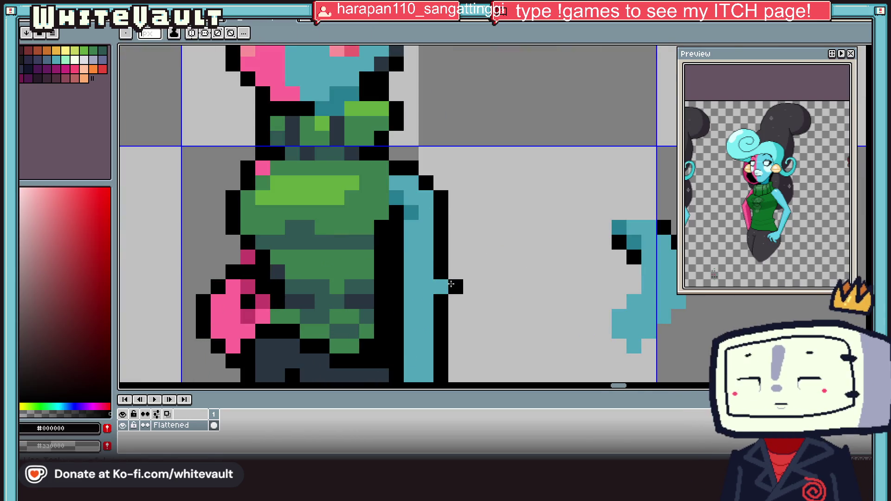
pyautogui.scroll(-3, 448, 275)
pyautogui.press('i')
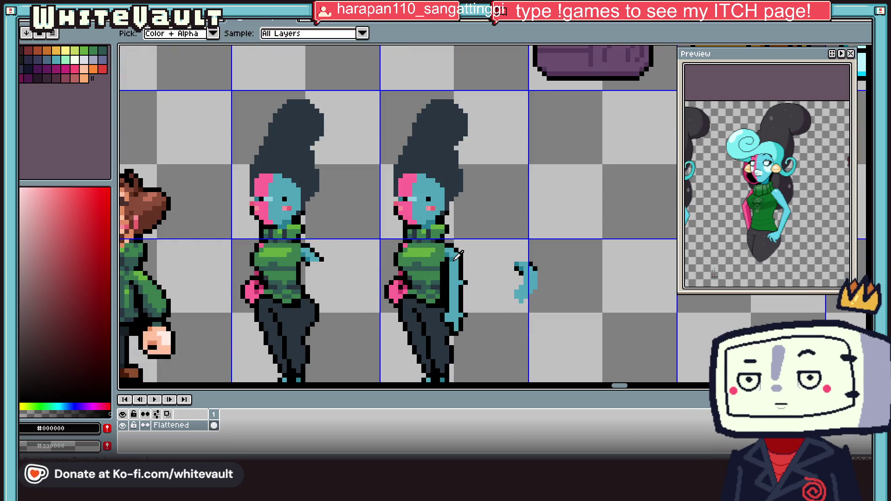
pyautogui.click(451, 282)
pyautogui.scroll(3, 452, 284)
pyautogui.press('i')
pyautogui.scroll(-3, 454, 286)
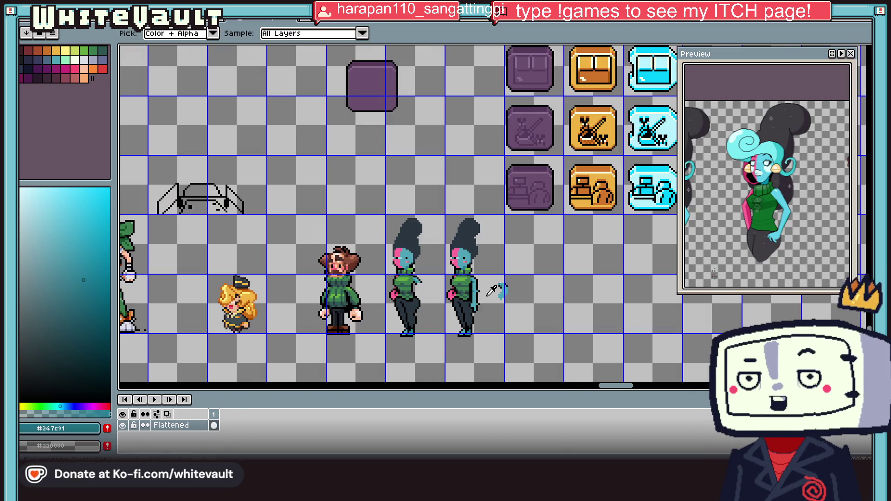
# Magic Wand-select a piece of the arm and move it upward.
pyautogui.press('w')
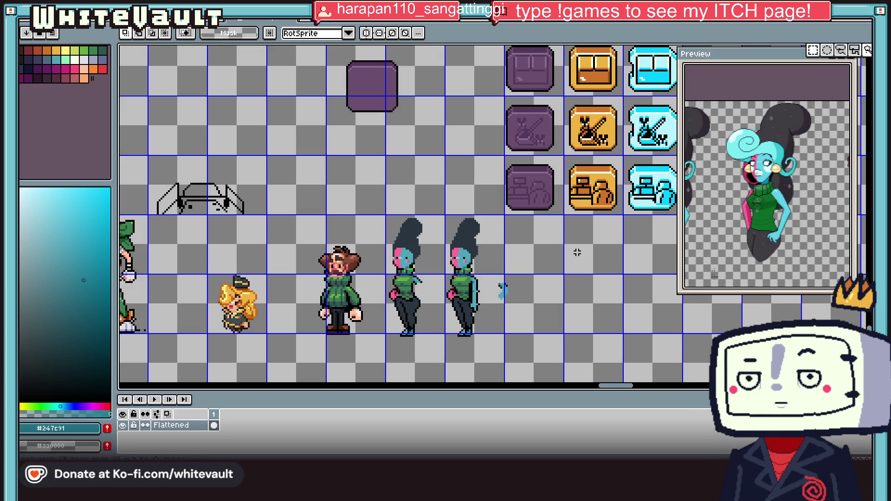
pyautogui.scroll(3, 475, 296)
pyautogui.moveTo(456, 253)
pyautogui.mouseDown()
pyautogui.moveTo(513, 290)
pyautogui.moveTo(466, 262)
pyautogui.mouseUp()
pyautogui.press('Return')
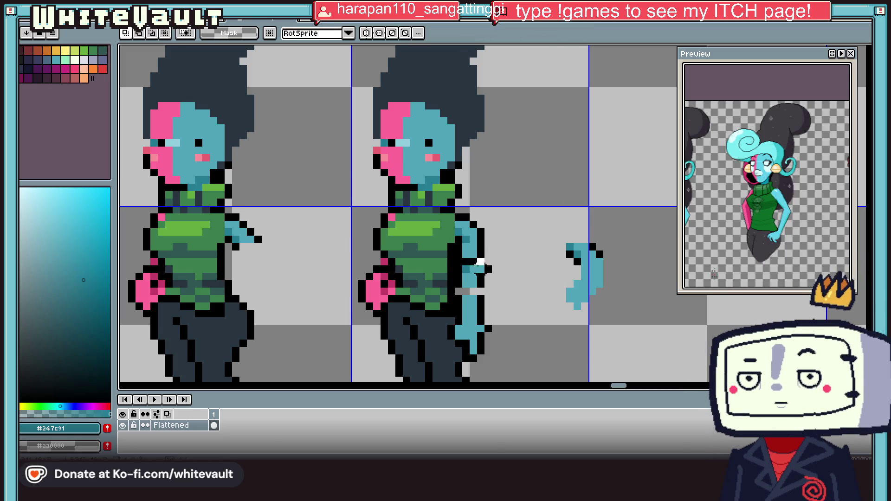
# Add black outline pixels and light teal #4fa4b8 fill pixels to the arm.
pyautogui.press('i')
pyautogui.scroll(3, 487, 255)
pyautogui.click(488, 255)
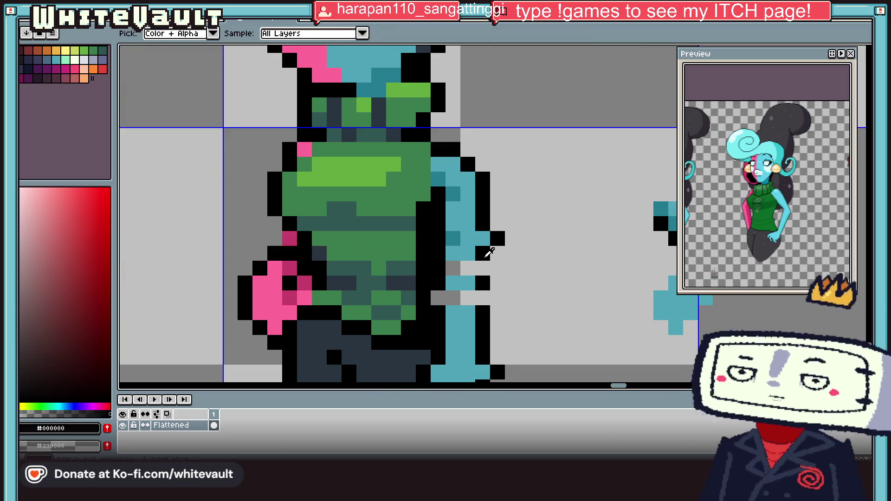
pyautogui.click(483, 269)
pyautogui.click(483, 297)
pyautogui.keyDown('alt'); pyautogui.click(468, 279); pyautogui.keyUp('alt')
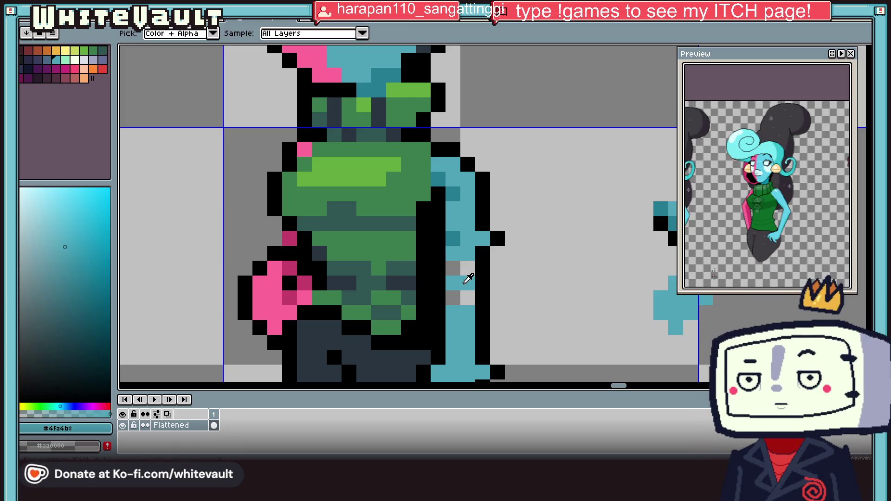
pyautogui.moveTo(453, 268); pyautogui.dragTo(468, 269)
pyautogui.scroll(-5, 457, 293)
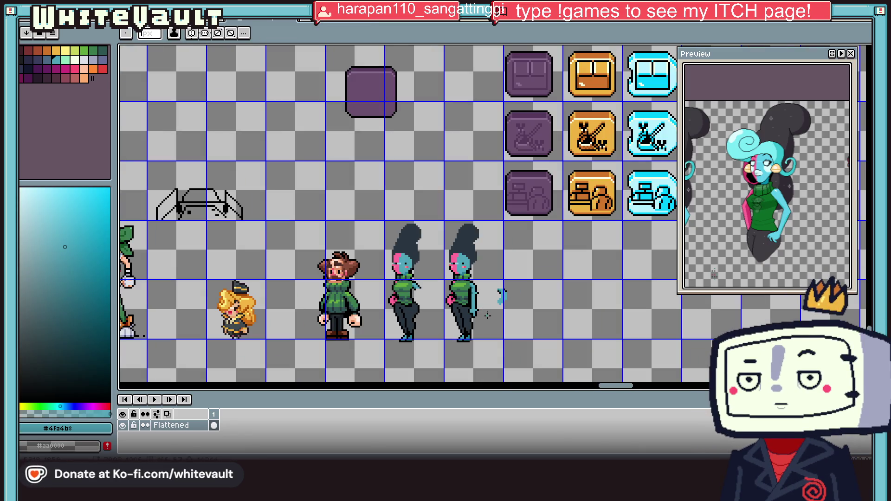
pyautogui.scroll(4, 502, 293)
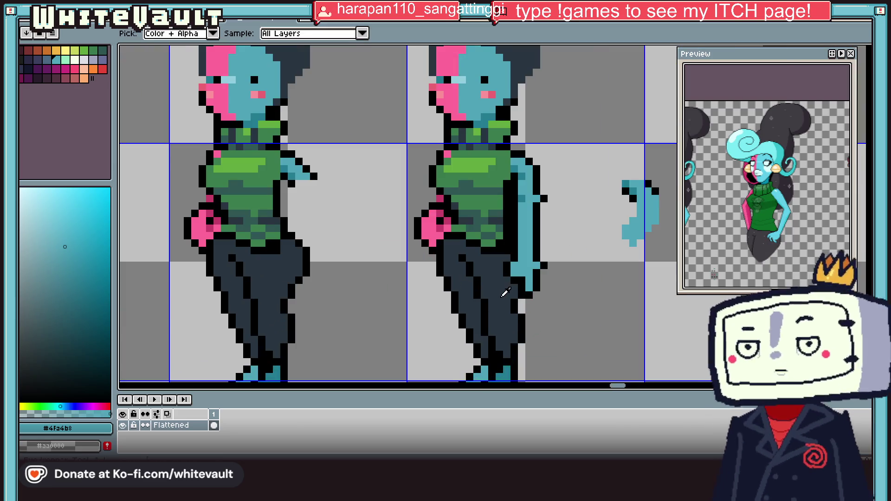
pyautogui.scroll(2, 521, 279)
pyautogui.click(504, 217)
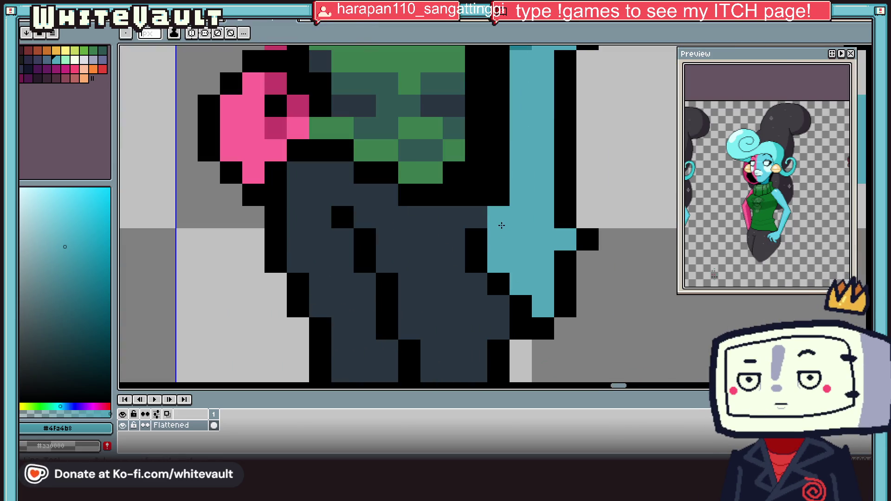
# Repaint the arm's black edge column teal and add a new black outline column beside it.
pyautogui.click(482, 211)
pyautogui.hotkey('ctrl', 'z')
pyautogui.moveTo(565, 217)
pyautogui.mouseDown()
pyautogui.moveTo(565, 284)
pyautogui.moveTo(588, 269)
pyautogui.moveTo(588, 285)
pyautogui.mouseUp()
pyautogui.click(572, 192)
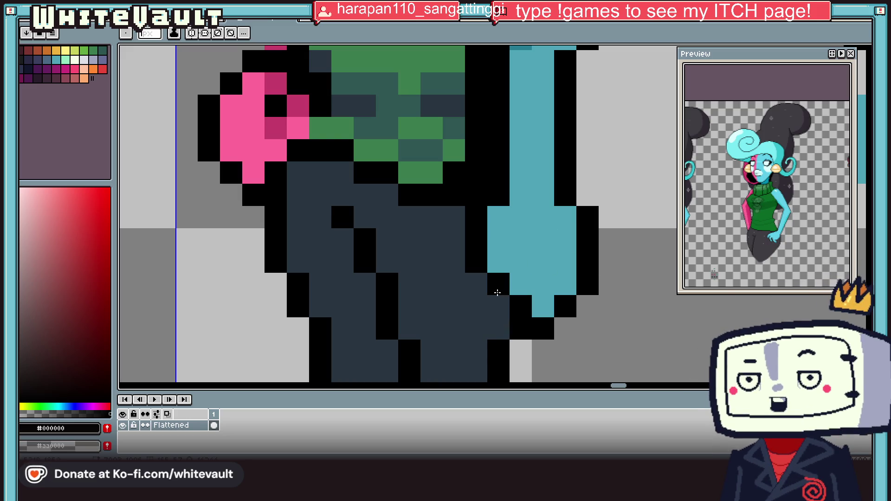
pyautogui.scroll(-10, 511, 276)
pyautogui.scroll(2, 540, 264)
pyautogui.scroll(1, 540, 264)
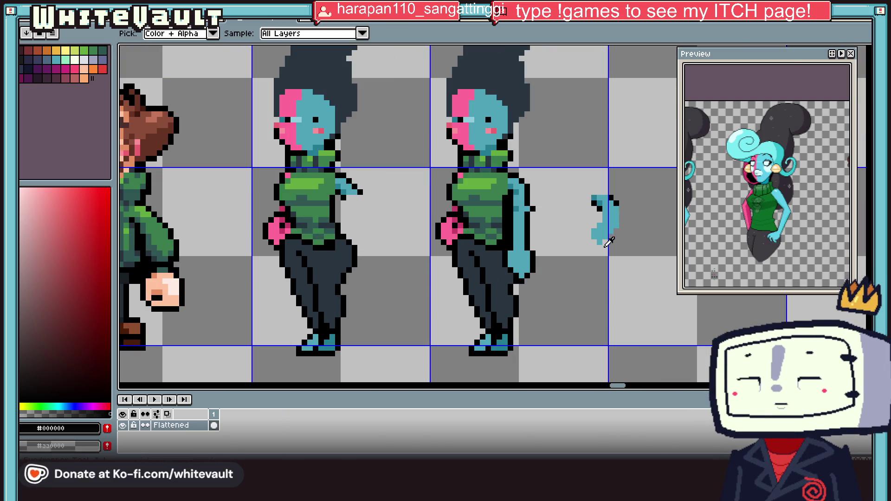
pyautogui.keyDown('alt'); pyautogui.click(613, 218); pyautogui.keyUp('alt')
pyautogui.scroll(3, 538, 242)
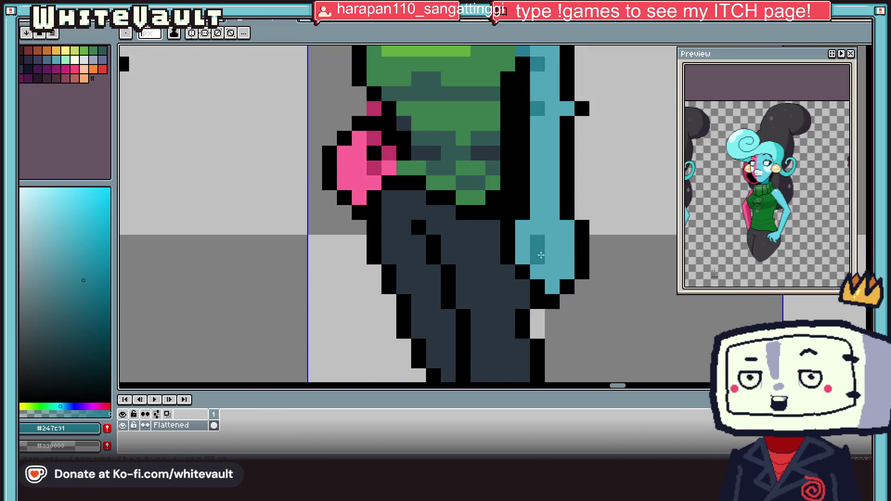
pyautogui.scroll(-5, 543, 271)
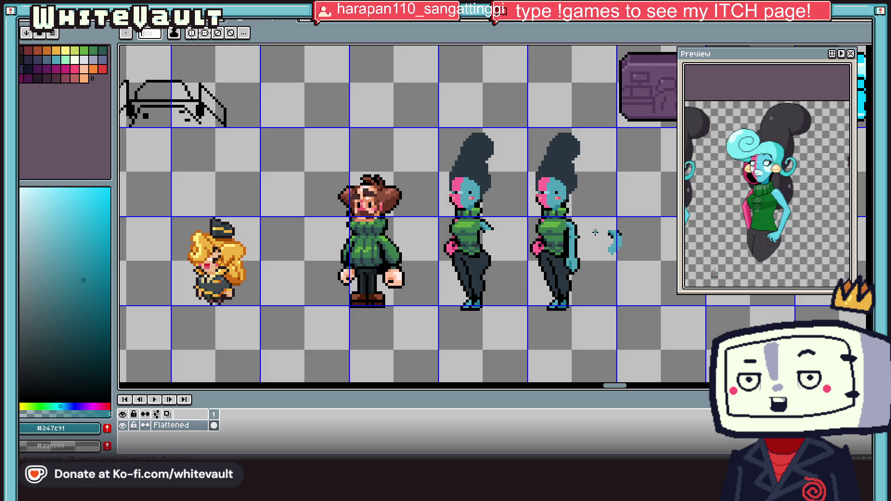
pyautogui.scroll(2, 584, 244)
# Darken an outline pixel on the sweater with dark navy #283540.
pyautogui.press('alt')
pyautogui.scroll(3, 549, 250)
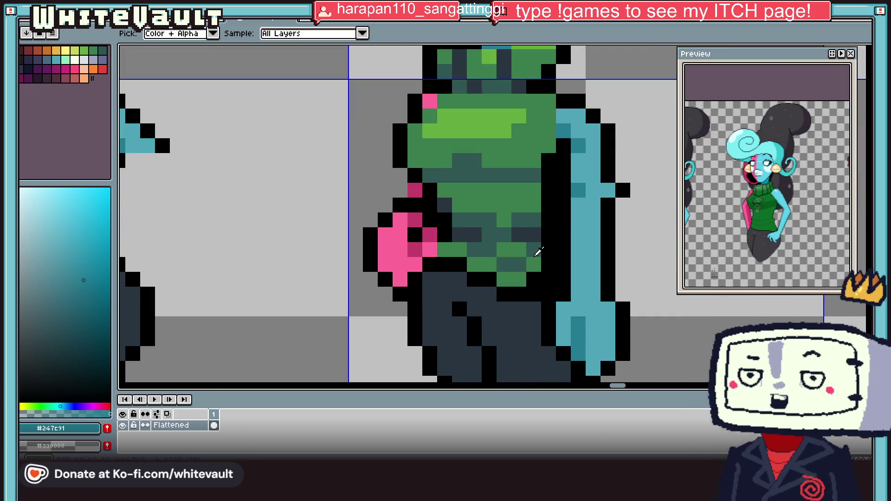
pyautogui.keyDown('alt'); pyautogui.click(550, 261); pyautogui.keyUp('alt')
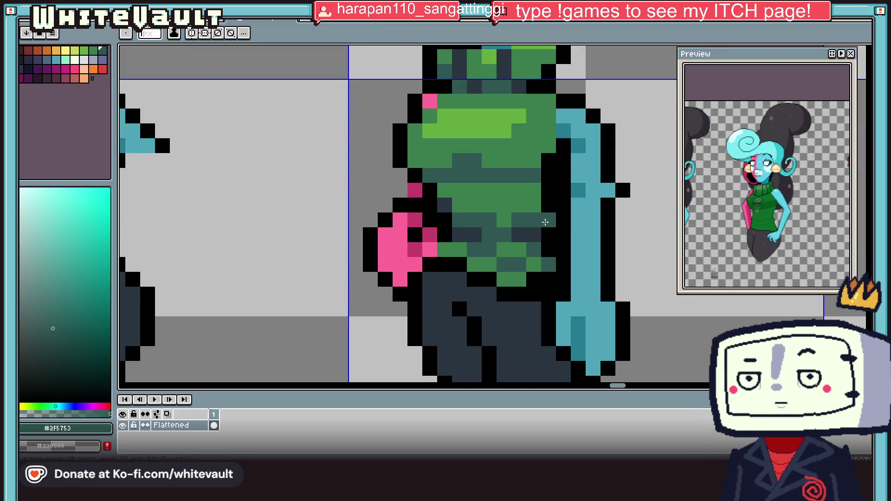
pyautogui.keyDown('alt'); pyautogui.click(550, 249); pyautogui.keyUp('alt')
pyautogui.scroll(-5, 549, 249)
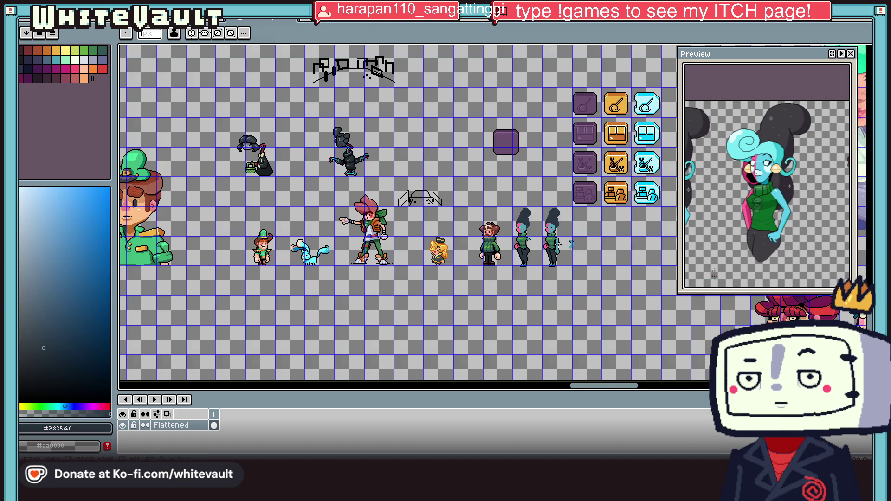
pyautogui.scroll(5, 525, 230)
pyautogui.click(522, 232)
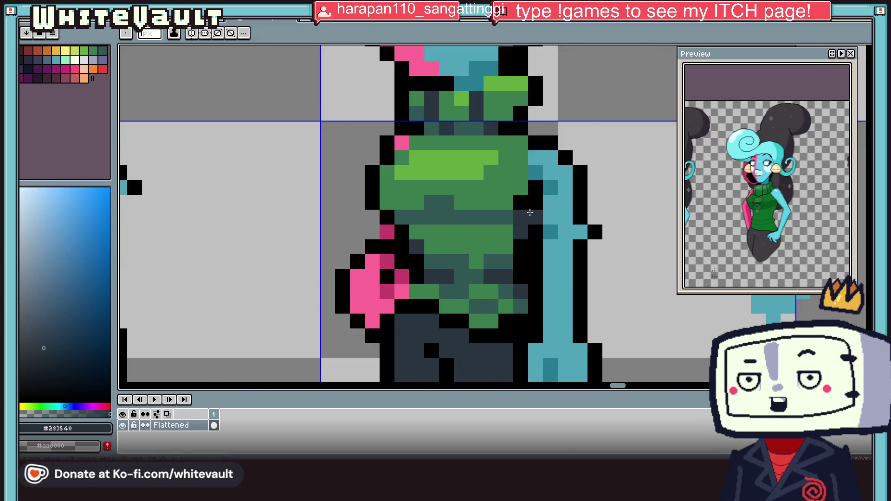
pyautogui.scroll(-5, 570, 242)
pyautogui.scroll(-4, 783, 177)
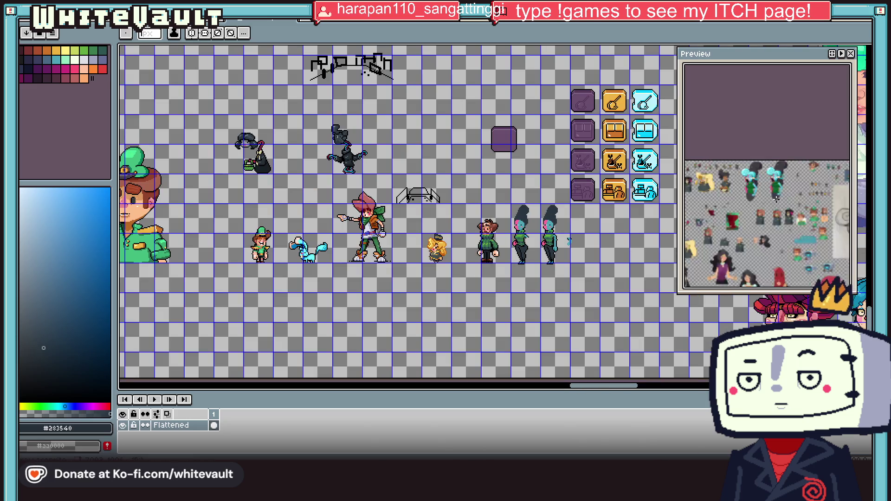
pyautogui.scroll(3, 749, 168)
pyautogui.scroll(2, 748, 169)
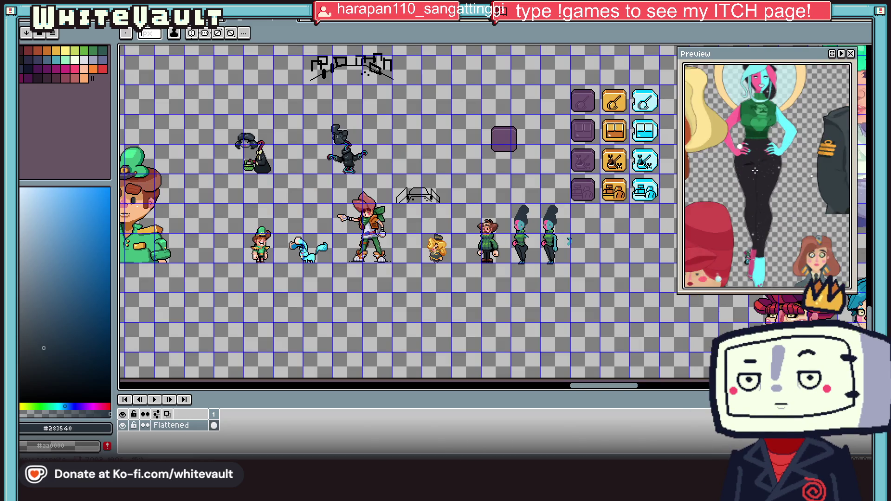
pyautogui.scroll(2, 767, 195)
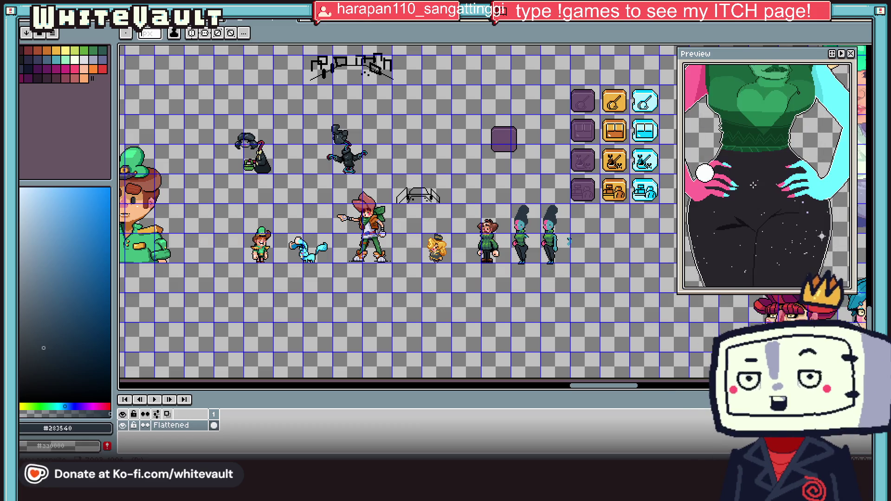
pyautogui.moveTo(771, 157)
pyautogui.mouseDown()
pyautogui.moveTo(775, 97)
pyautogui.moveTo(768, 254)
pyautogui.mouseUp()
pyautogui.scroll(-6, 768, 254)
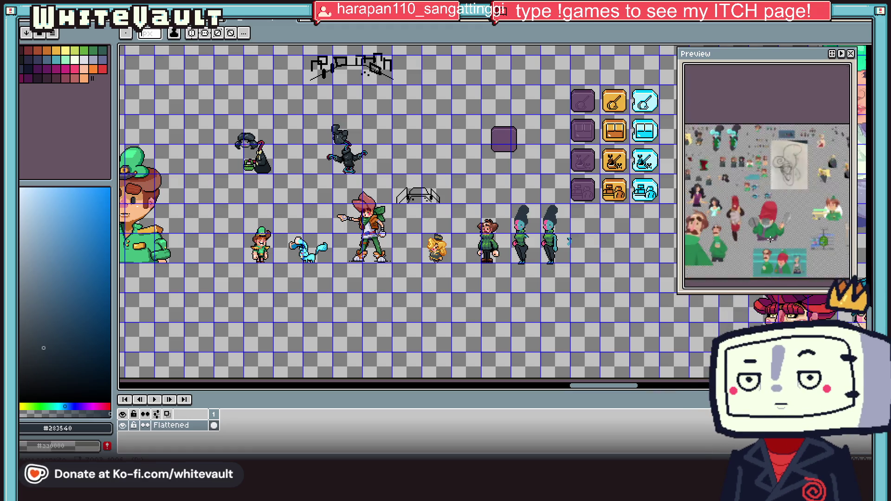
pyautogui.scroll(4, 762, 200)
pyautogui.scroll(4, 788, 233)
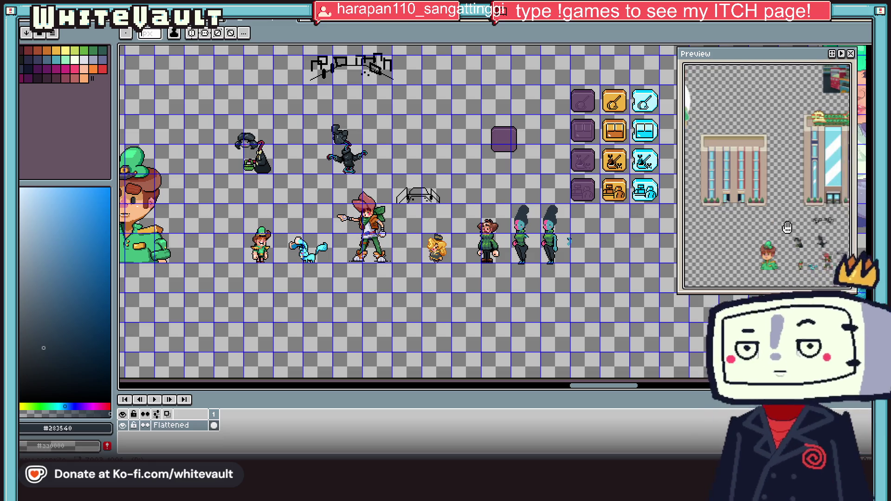
pyautogui.scroll(-4, 771, 204)
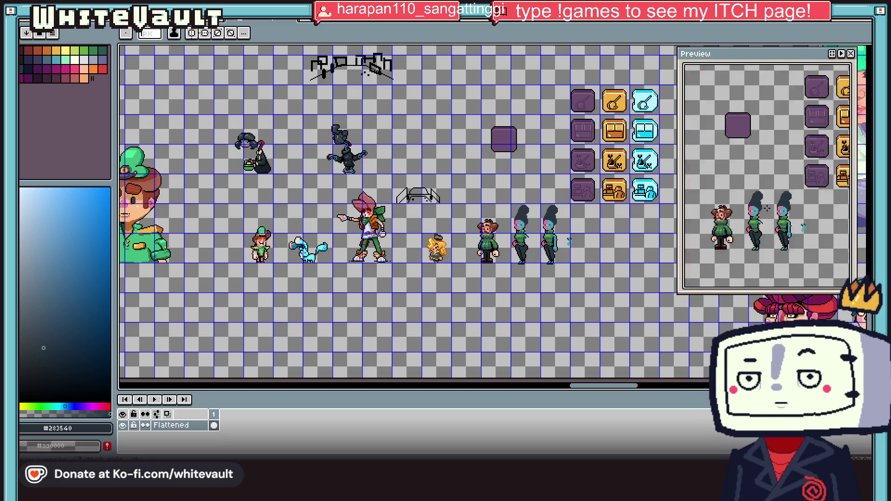
pyautogui.scroll(2, 749, 159)
pyautogui.scroll(2, 749, 160)
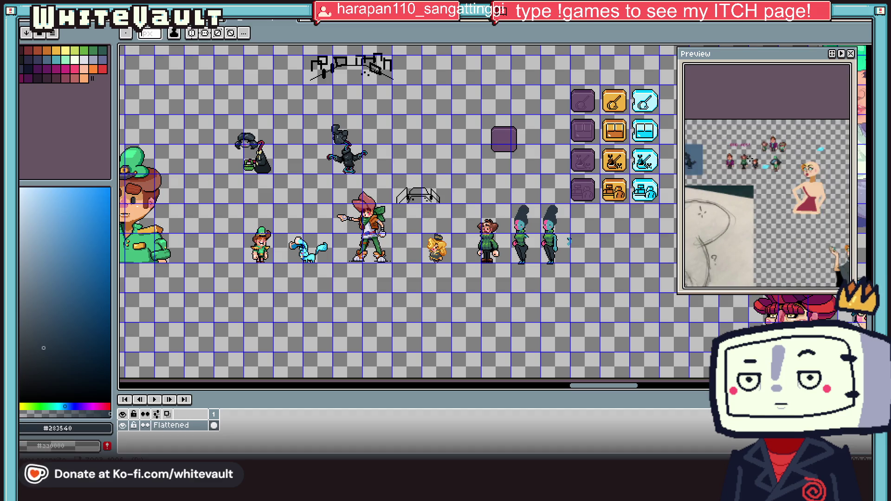
pyautogui.scroll(-4, 748, 160)
pyautogui.moveTo(738, 172); pyautogui.dragTo(815, 194)
pyautogui.scroll(-3, 815, 193)
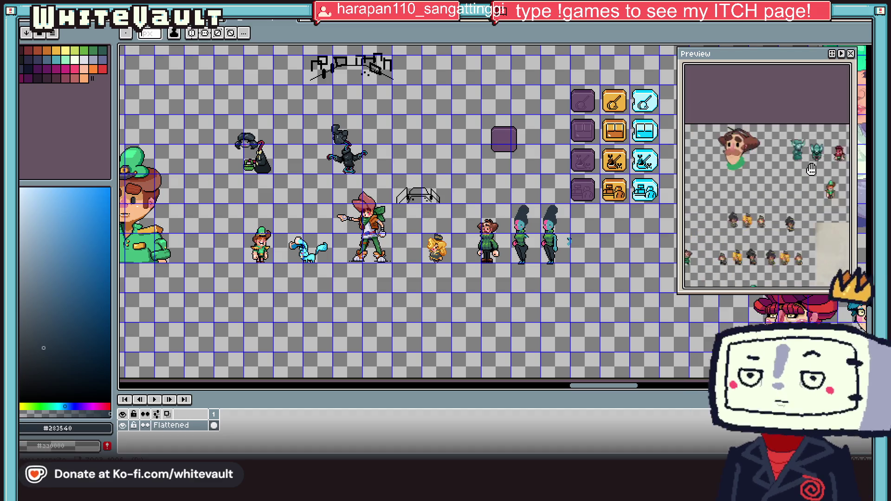
pyautogui.scroll(5, 730, 177)
pyautogui.scroll(2, 730, 177)
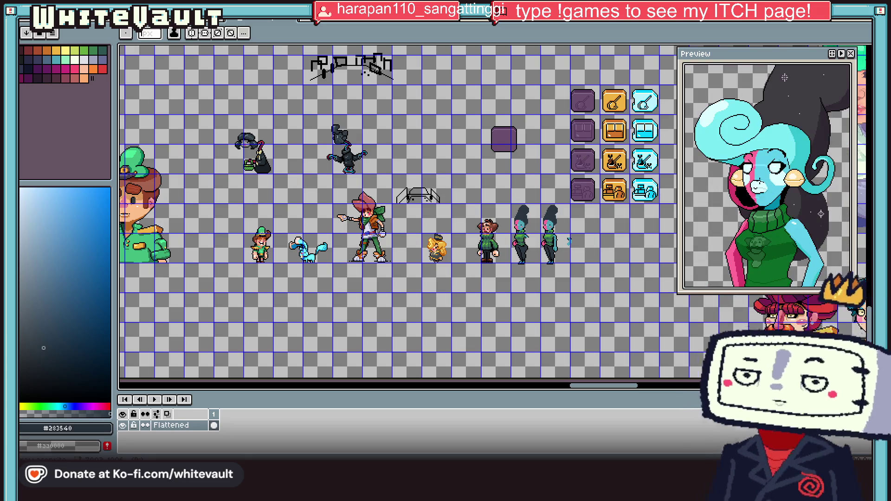
pyautogui.scroll(3, 564, 242)
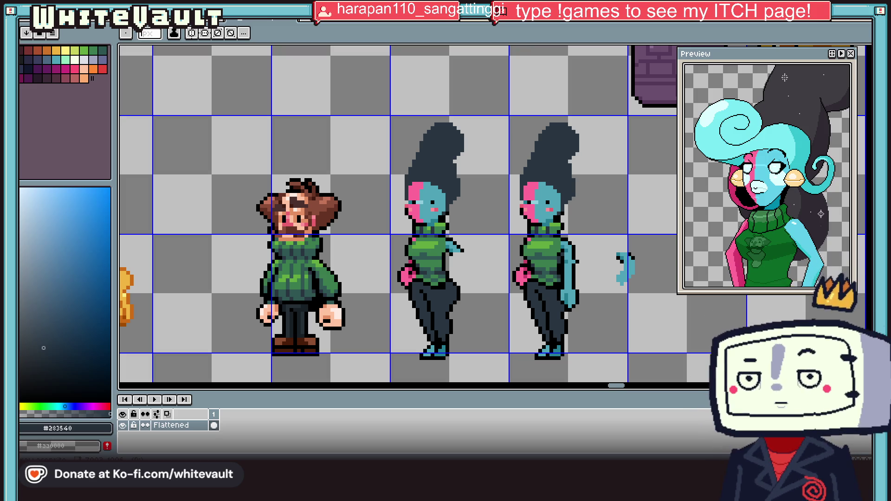
# Zoom in on the second woman's lowered arm and sample the dark outline colour #283540.
pyautogui.scroll(-5, 405, 245)
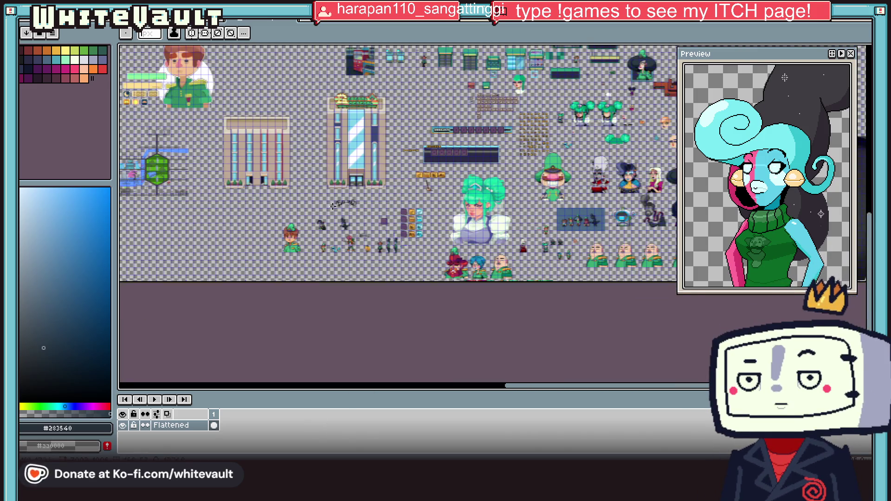
pyautogui.scroll(1, 380, 188)
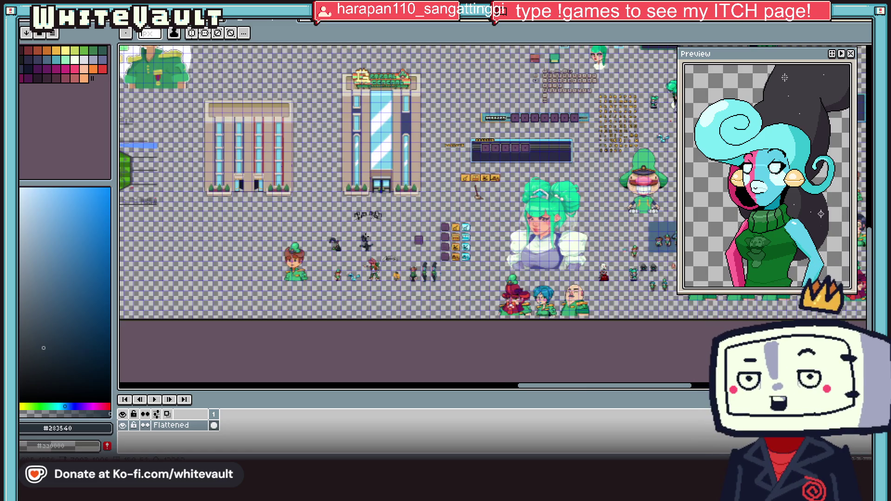
pyautogui.scroll(2, 380, 263)
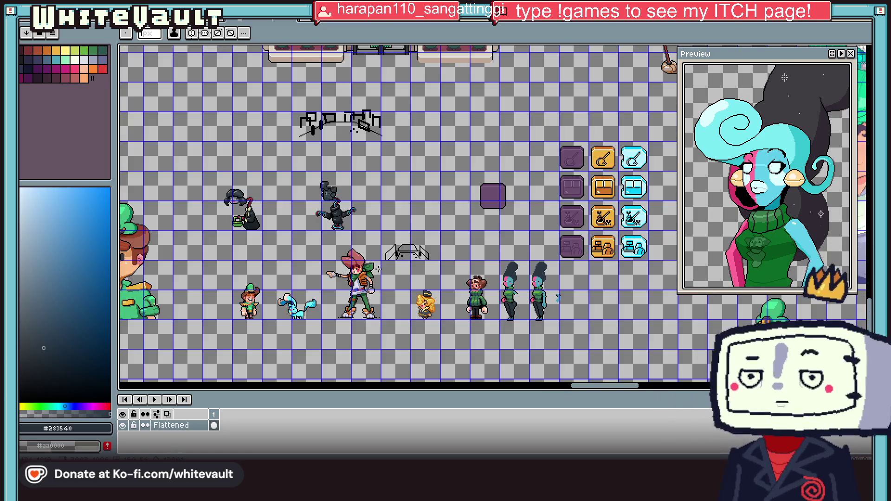
pyautogui.scroll(1, 313, 305)
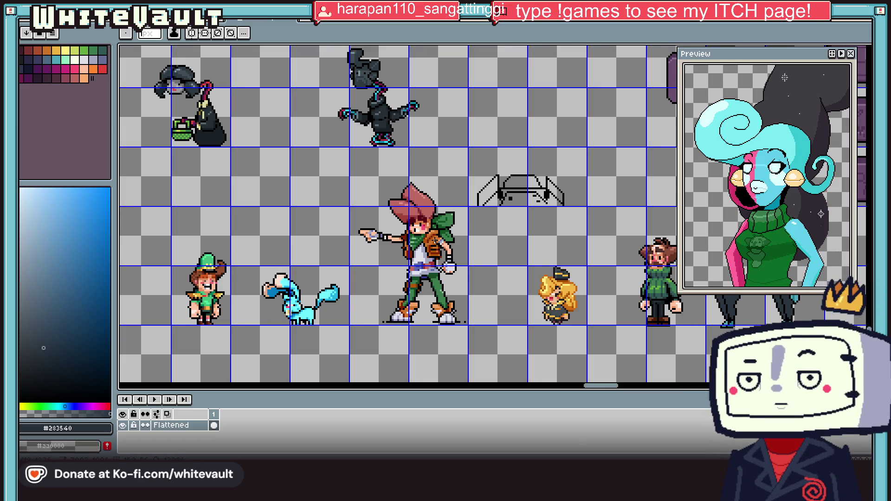
pyautogui.scroll(-1, 187, 288)
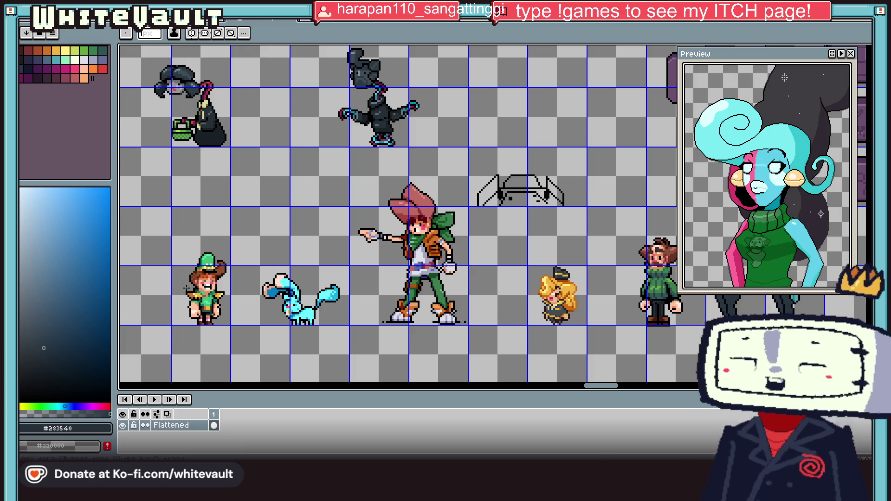
pyautogui.scroll(1, 200, 281)
pyautogui.scroll(-2, 262, 297)
pyautogui.scroll(-2, 561, 290)
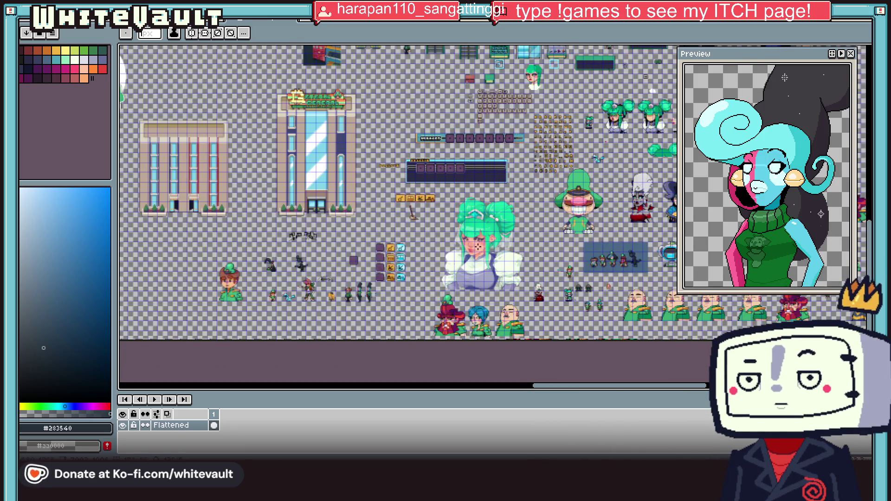
pyautogui.scroll(1, 474, 238)
pyautogui.scroll(-1, 514, 277)
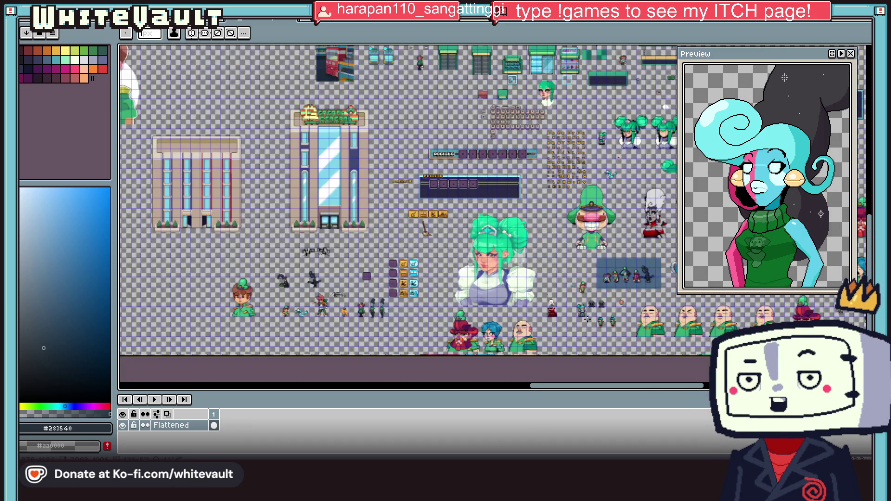
pyautogui.scroll(2, 388, 297)
pyautogui.scroll(1, 359, 306)
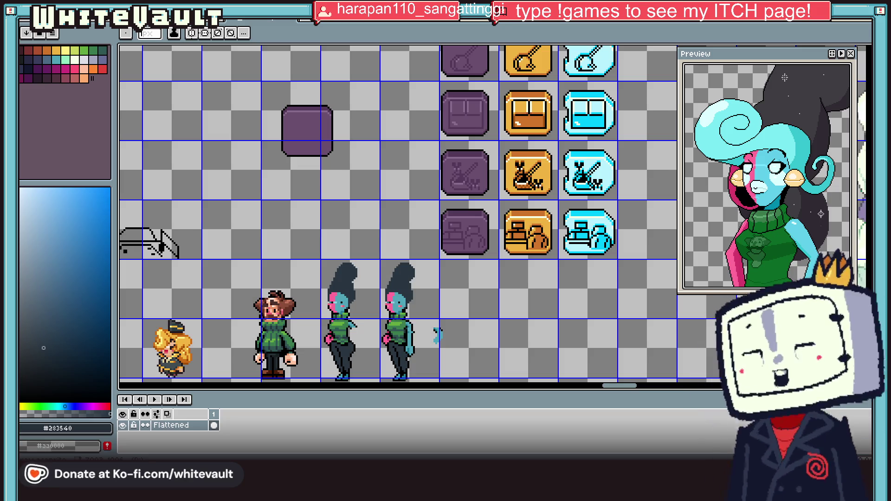
pyautogui.scroll(-1, 410, 309)
pyautogui.scroll(2, 389, 339)
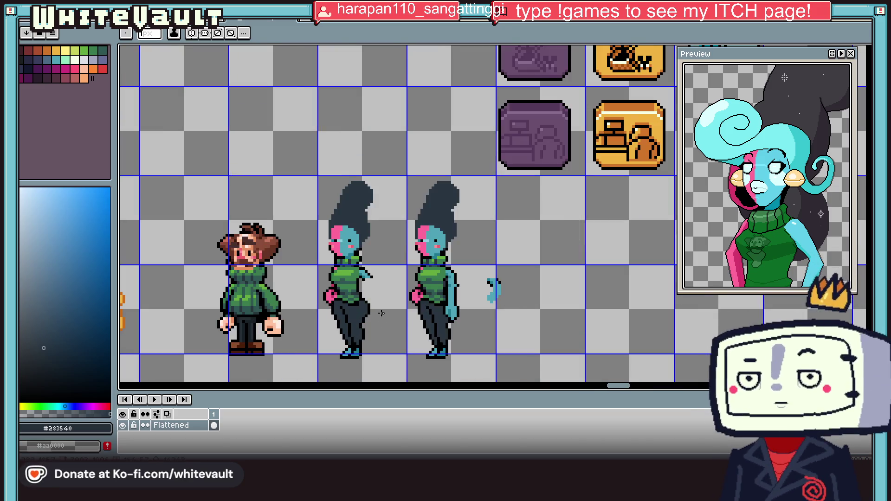
pyautogui.scroll(-2, 436, 301)
pyautogui.scroll(2, 377, 314)
pyautogui.scroll(1, 469, 298)
pyautogui.scroll(-2, 507, 316)
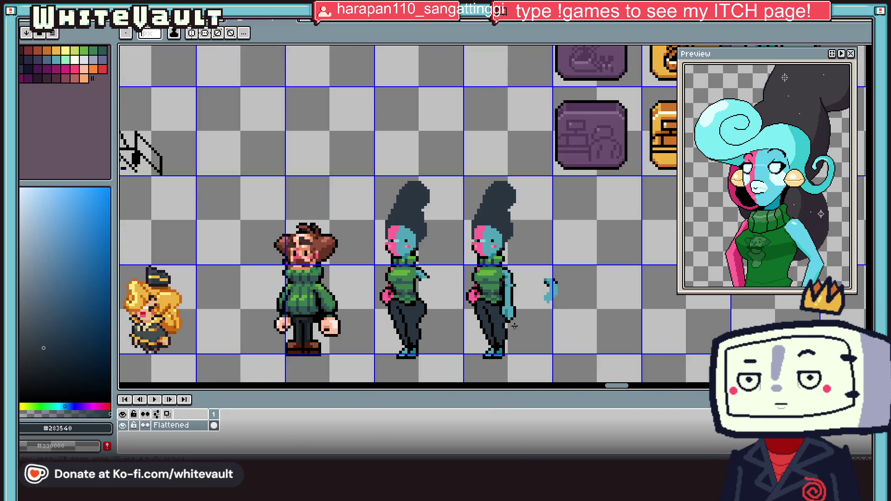
pyautogui.scroll(2, 493, 314)
pyautogui.scroll(1, 493, 313)
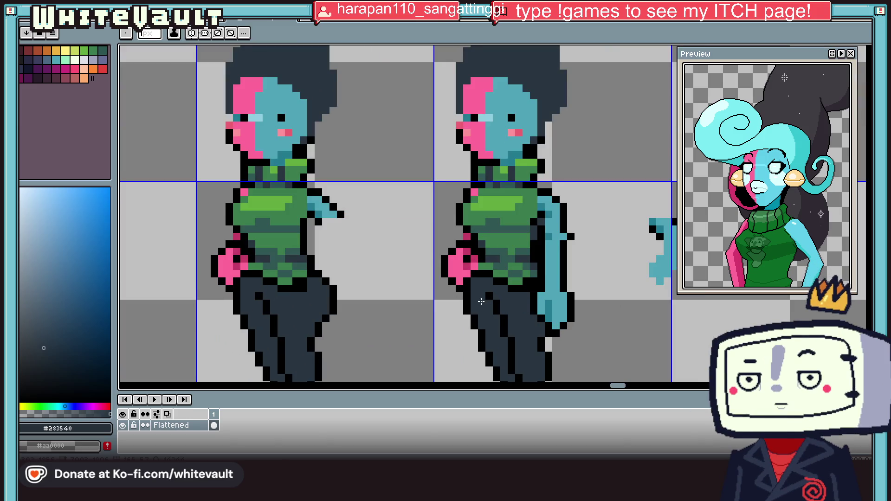
pyautogui.keyDown('alt'); pyautogui.click(479, 255); pyautogui.keyUp('alt')
pyautogui.keyDown('alt'); pyautogui.click(471, 293); pyautogui.keyUp('alt')
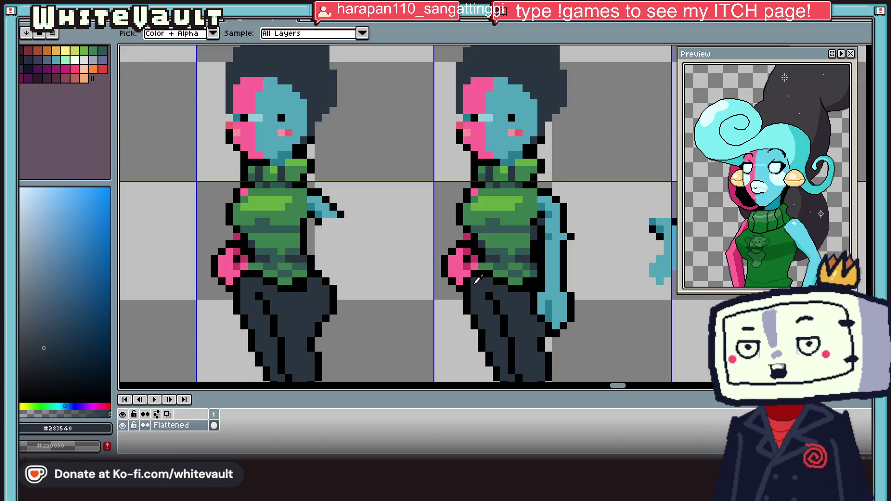
# Paint #283540 outline pixels down the lowered arm's right edge.
pyautogui.scroll(-5, 504, 302)
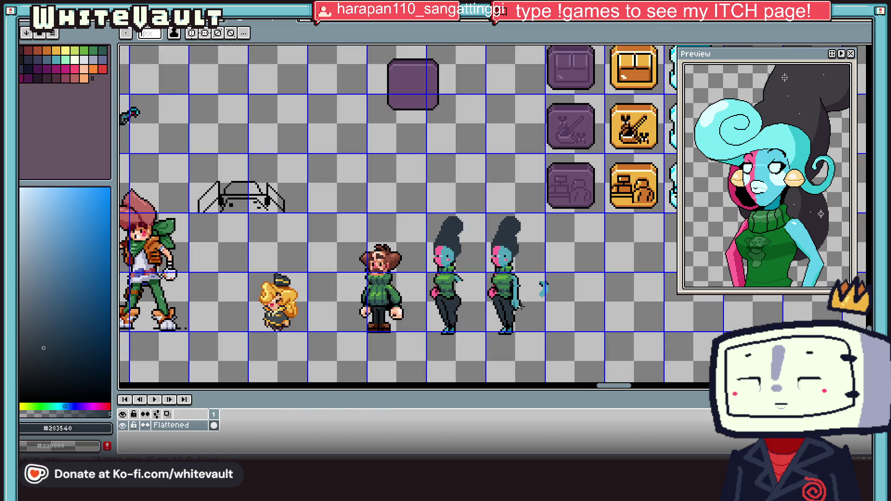
pyautogui.scroll(5, 520, 301)
pyautogui.moveTo(523, 294)
pyautogui.mouseDown()
pyautogui.moveTo(534, 340)
pyautogui.moveTo(500, 376)
pyautogui.mouseUp()
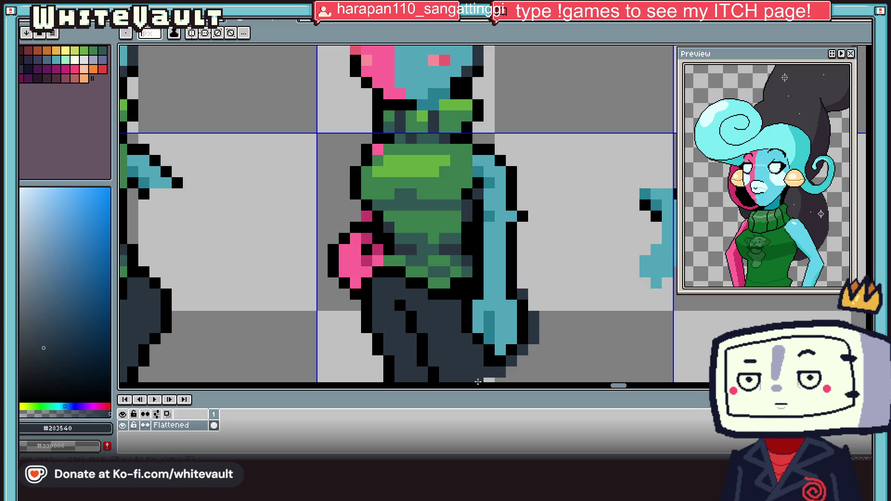
pyautogui.scroll(-4, 528, 290)
pyautogui.scroll(4, 534, 309)
pyautogui.press('v')
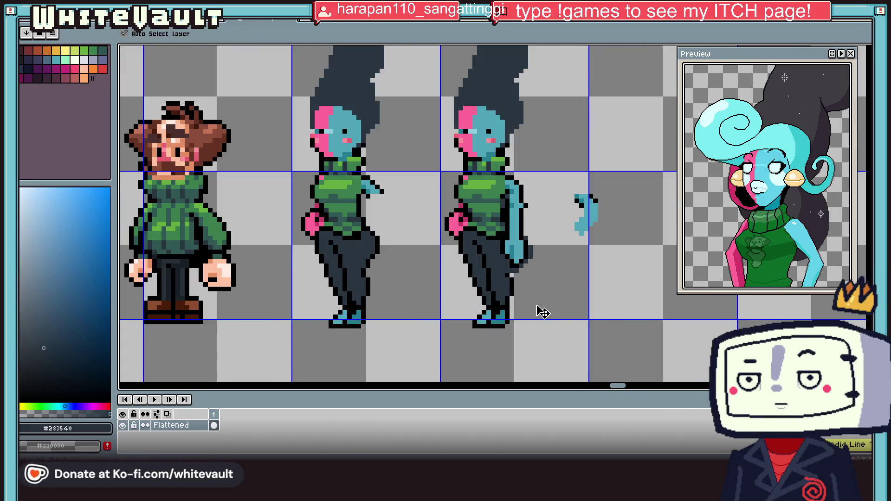
pyautogui.press('b')
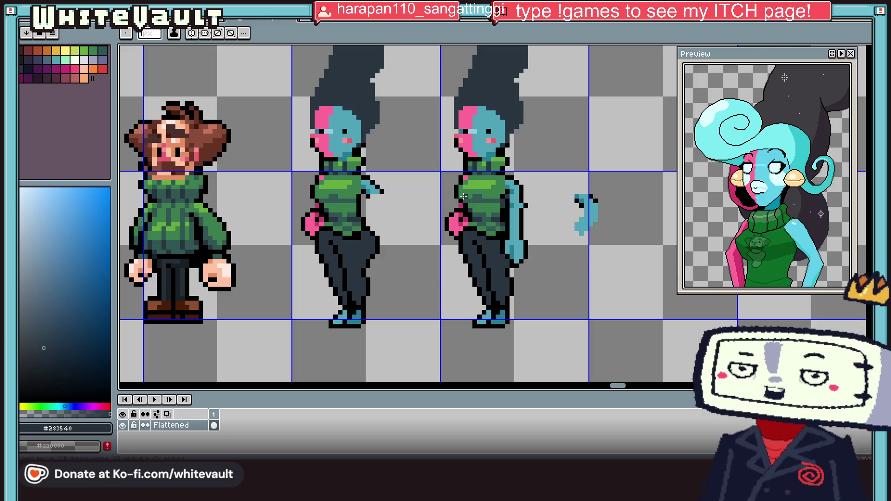
# Switch to the other open sprite sheet with the red and purple armoured characters.
pyautogui.scroll(-4, 465, 196)
pyautogui.scroll(2, 506, 184)
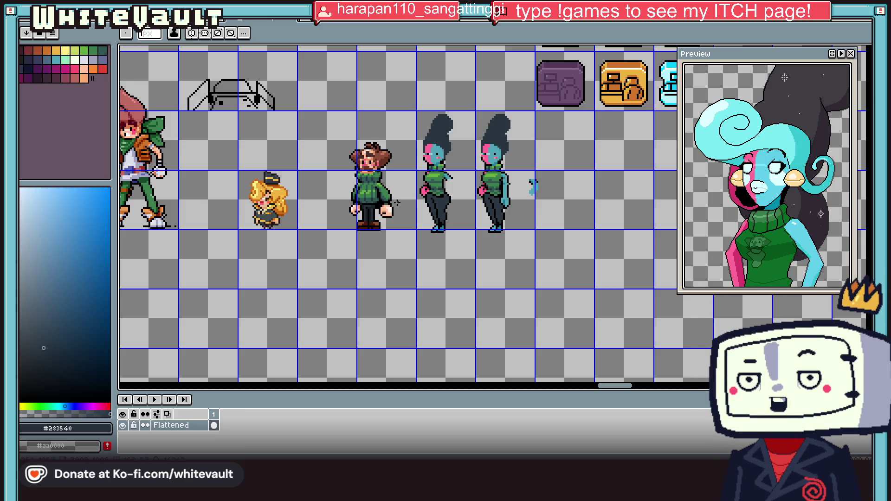
pyautogui.scroll(1, 489, 163)
pyautogui.scroll(-2, 489, 162)
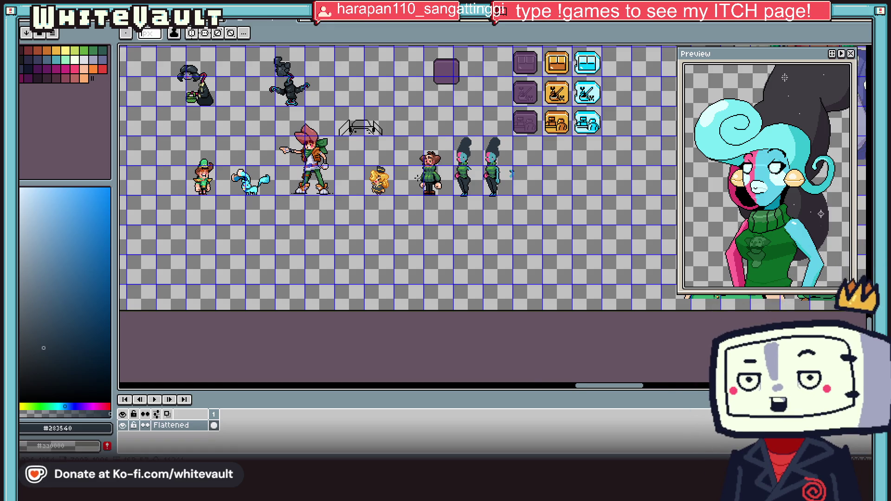
pyautogui.scroll(-3, 418, 179)
pyautogui.scroll(3, 633, 180)
pyautogui.scroll(-3, 675, 301)
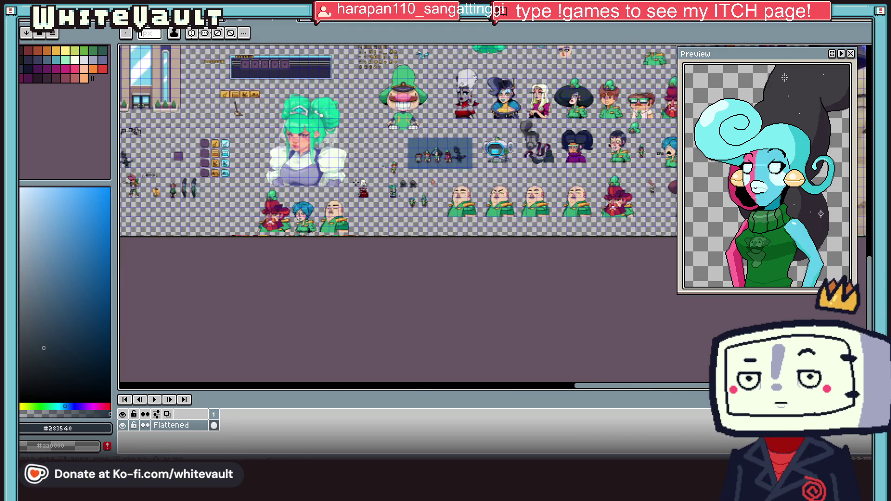
pyautogui.hscroll(-5, 344, 199)
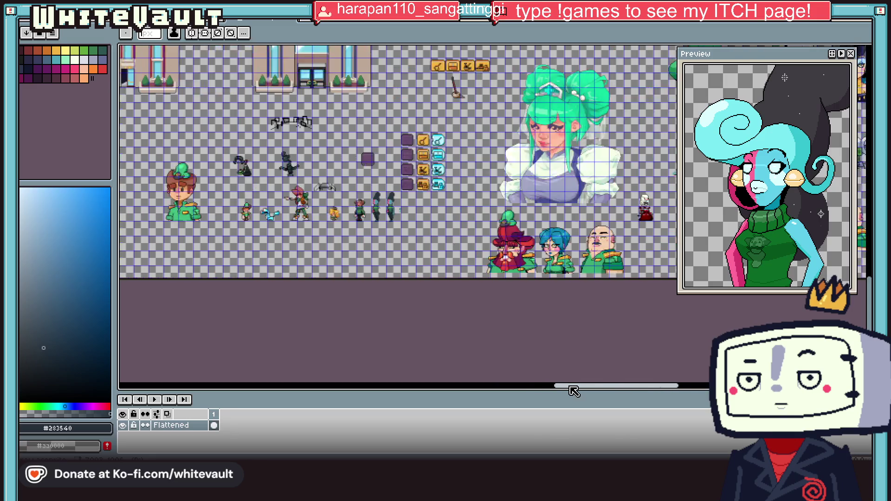
pyautogui.scroll(3, 344, 199)
pyautogui.hotkey('ctrl', 'Tab')
pyautogui.scroll(-4, 557, 178)
pyautogui.scroll(3, 558, 178)
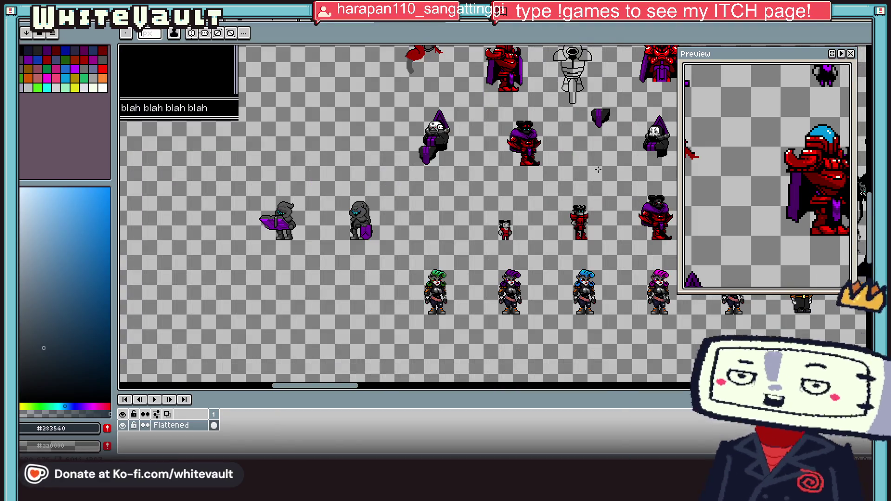
pyautogui.click(251, 21)
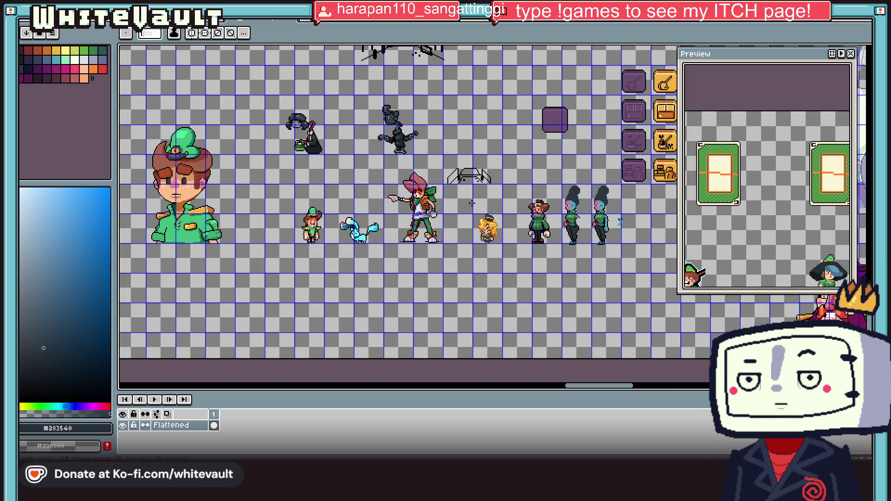
# Sample black from the sketch line and dot a rising trail of pixels above the robot sketch.
pyautogui.scroll(3, 488, 145)
pyautogui.press('i')
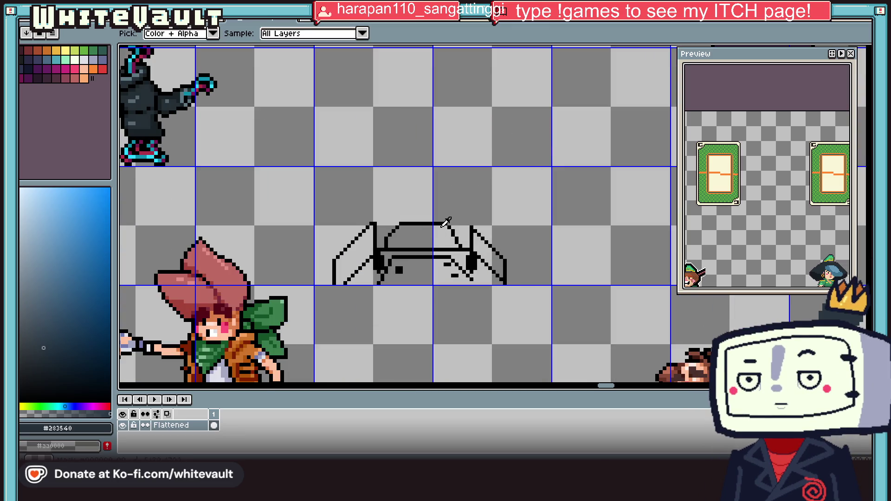
pyautogui.click(445, 223)
pyautogui.press('b')
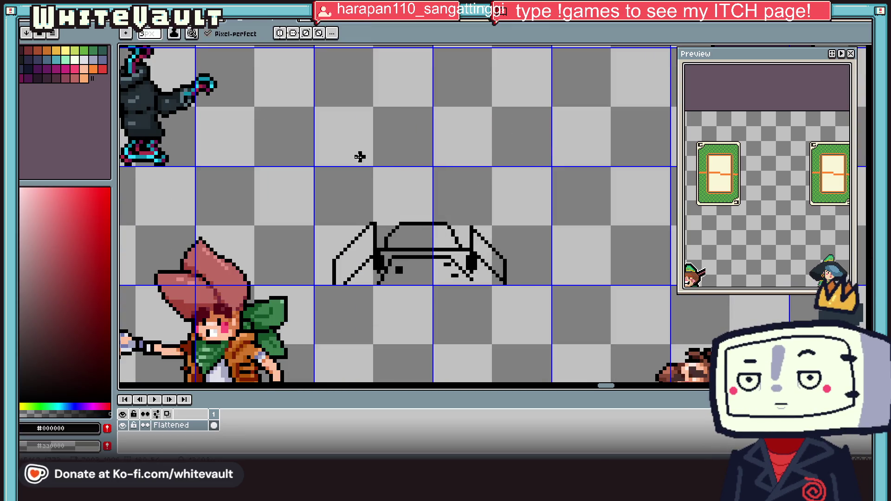
pyautogui.click(351, 137)
pyautogui.click(369, 129)
pyautogui.click(389, 125)
pyautogui.click(403, 113)
# Add more black dots lower down and on the right, removing one misplaced dot.
pyautogui.click(418, 177)
pyautogui.click(437, 185)
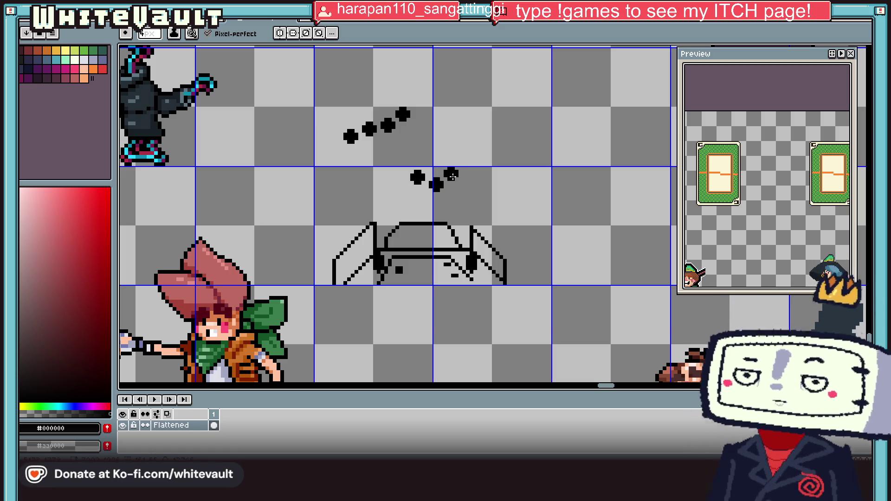
pyautogui.click(451, 162)
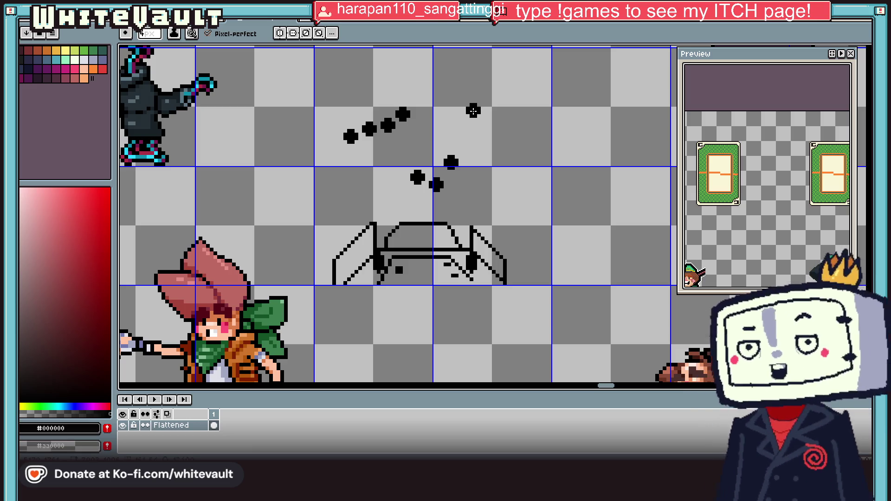
pyautogui.click(473, 111)
pyautogui.hotkey('ctrl', 'z')
pyautogui.press('b')
pyautogui.click(469, 125)
pyautogui.click(488, 129)
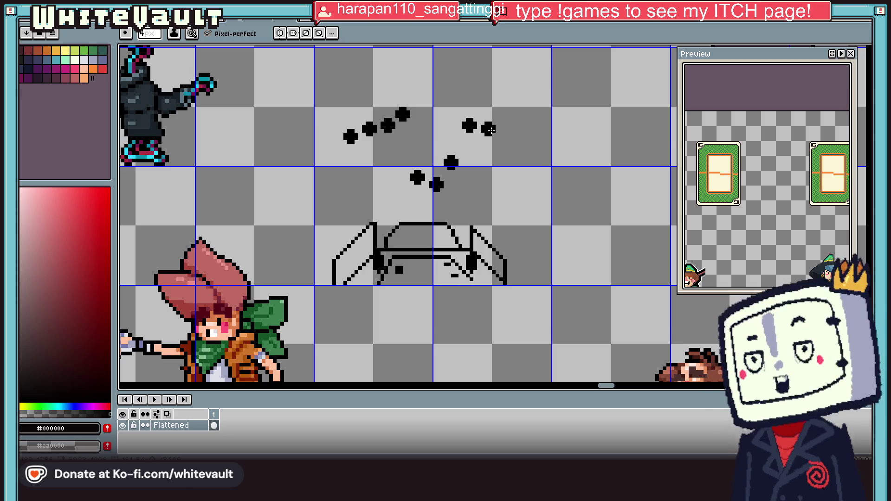
# Try a hooked black line above the dots, then undo it.
pyautogui.moveTo(389, 77)
pyautogui.mouseDown()
pyautogui.moveTo(418, 78)
pyautogui.moveTo(423, 142)
pyautogui.mouseUp()
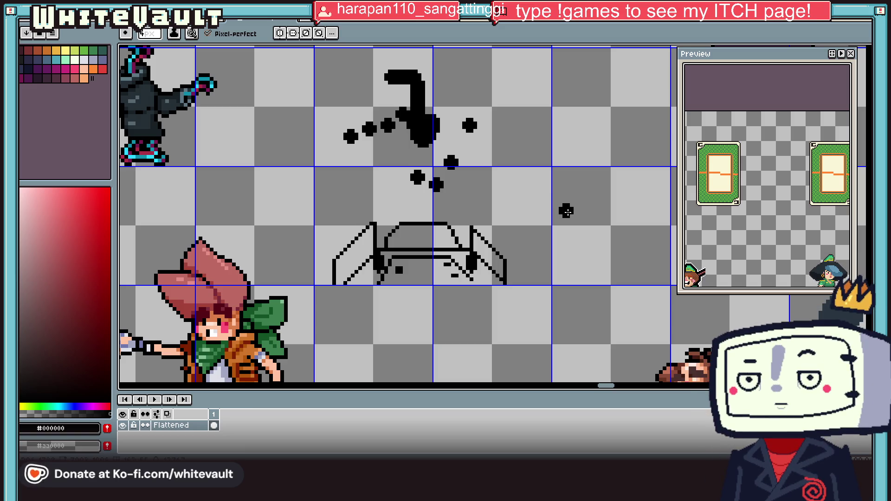
pyautogui.hotkey('ctrl', 'z')
pyautogui.hotkey('ctrl', 'z')
pyautogui.hotkey('ctrl', 'z')
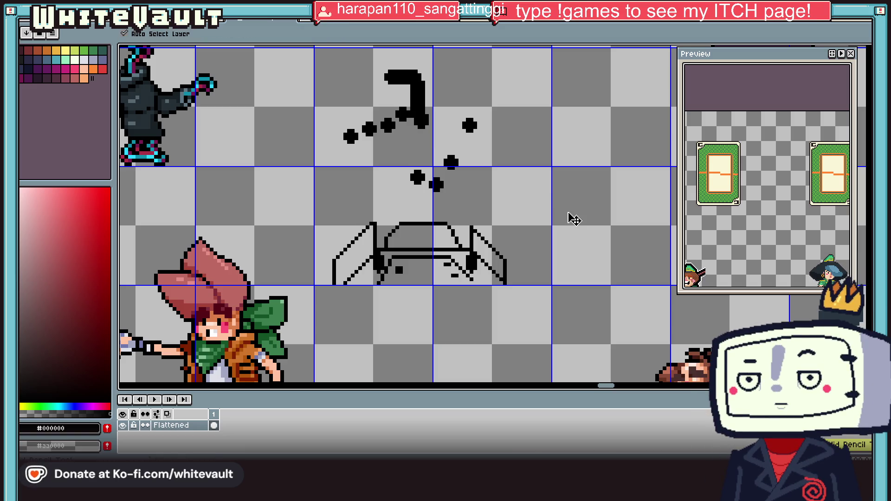
pyautogui.scroll(-3, 570, 201)
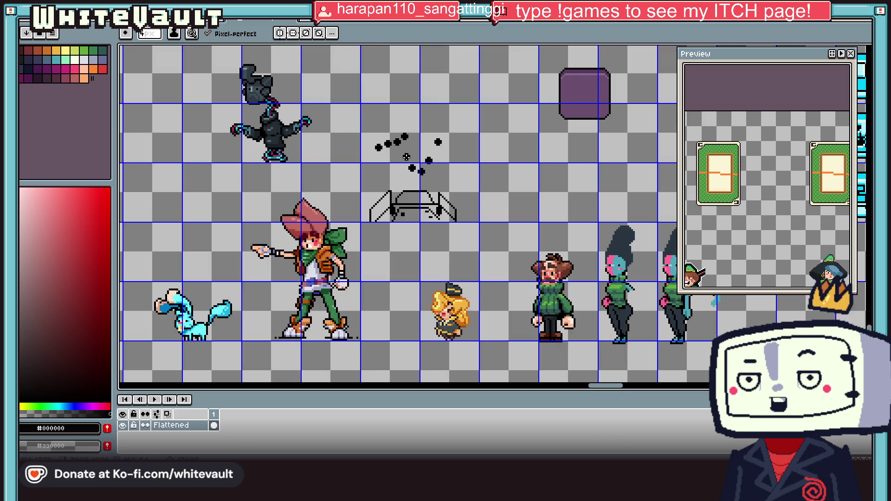
# Draw a square outline around one dot, then undo it.
pyautogui.scroll(3, 449, 160)
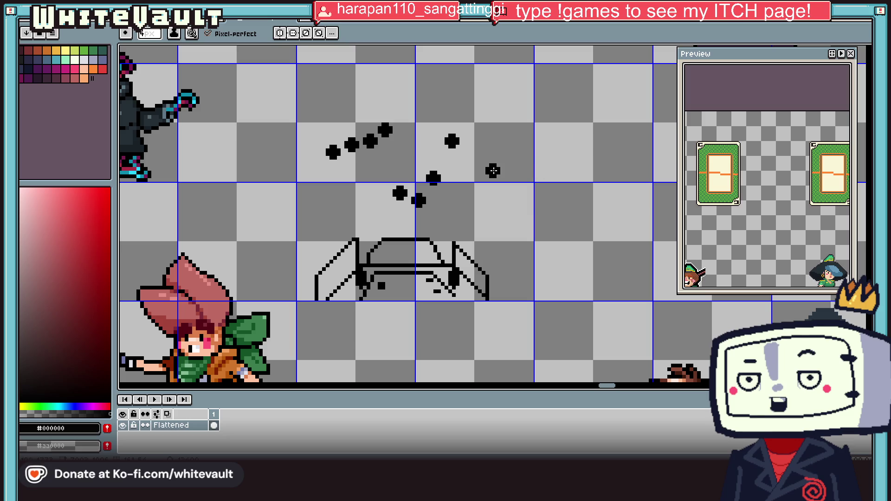
pyautogui.moveTo(441, 111)
pyautogui.mouseDown()
pyautogui.moveTo(485, 112)
pyautogui.moveTo(485, 169)
pyautogui.moveTo(429, 115)
pyautogui.mouseUp()
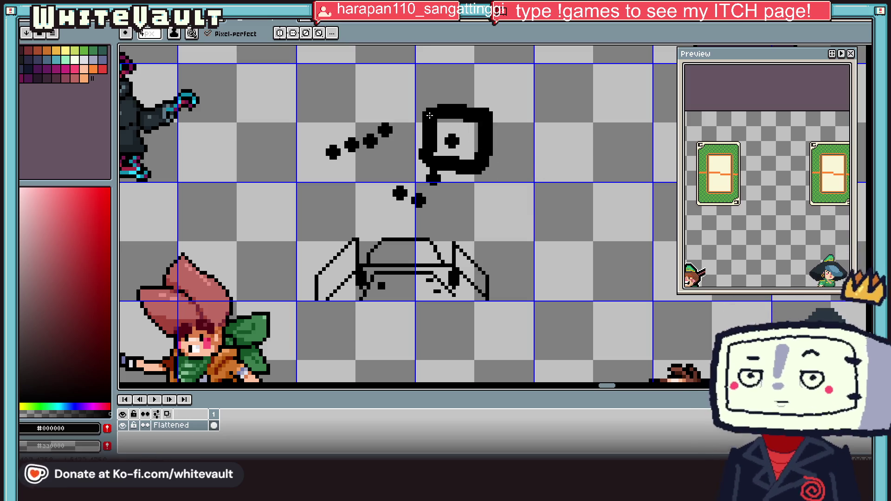
pyautogui.hotkey('ctrl', 'z')
pyautogui.hotkey('ctrl', 'z')
pyautogui.hotkey('ctrl', 'z')
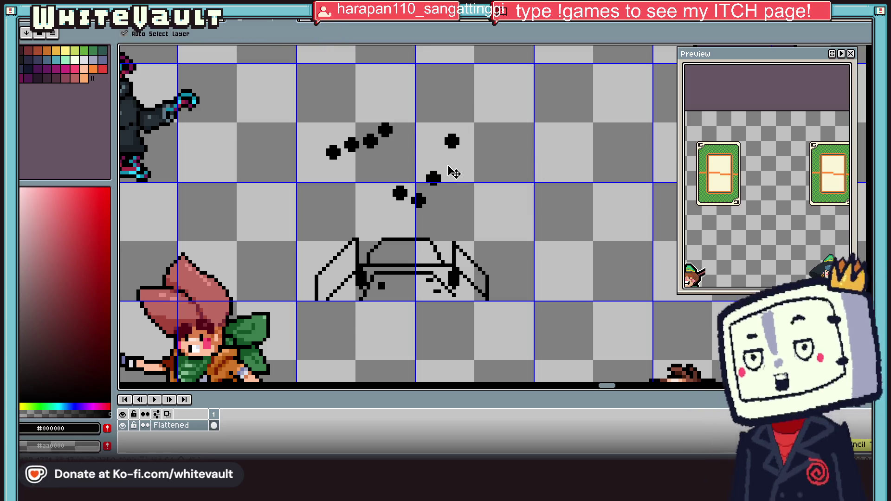
pyautogui.click(360, 186)
# Marquee-select the area holding the black dots above the robot and delete it.
pyautogui.click(864, 52)
pyautogui.moveTo(294, 104); pyautogui.dragTo(495, 210)
pyautogui.press('Delete')
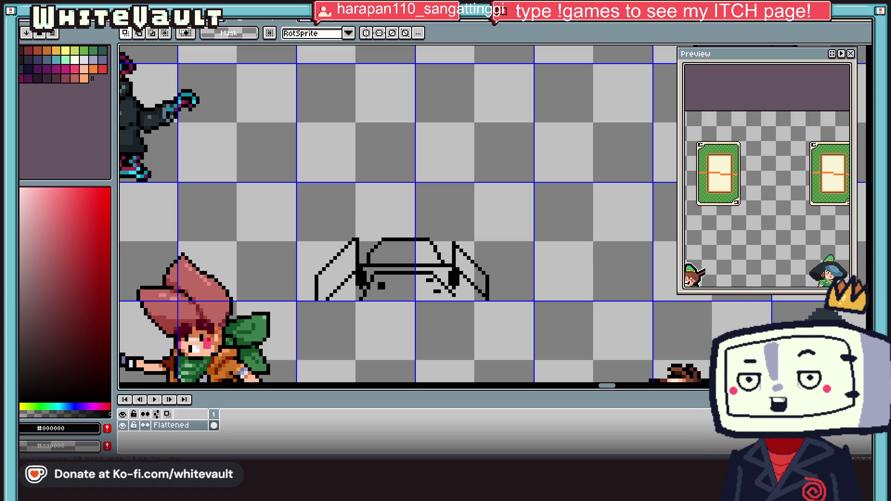
pyautogui.scroll(-3, 550, 248)
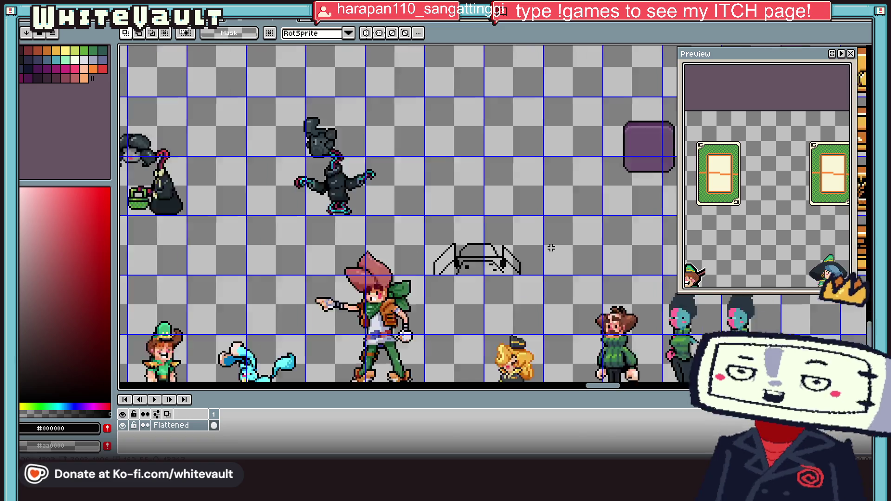
pyautogui.scroll(2, 500, 329)
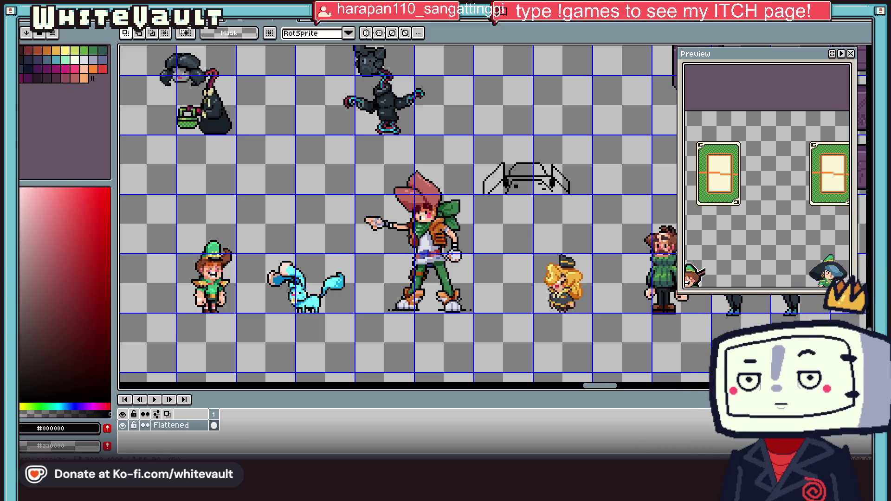
pyautogui.click(22, 22)
pyautogui.press('Escape')
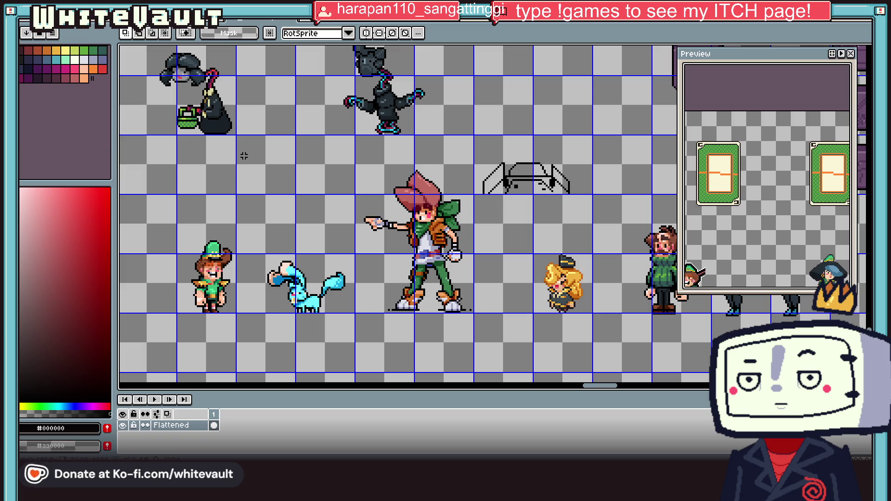
pyautogui.click(26, 23)
pyautogui.click(28, 28)
pyautogui.click(414, 317)
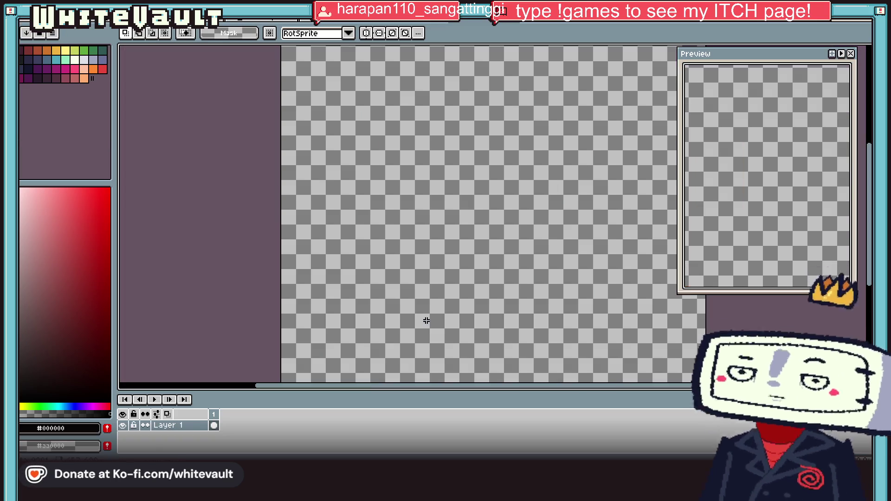
pyautogui.hotkey('ctrl', 'v')
pyautogui.scroll(-3, 520, 258)
pyautogui.click(571, 259)
pyautogui.scroll(2, 553, 252)
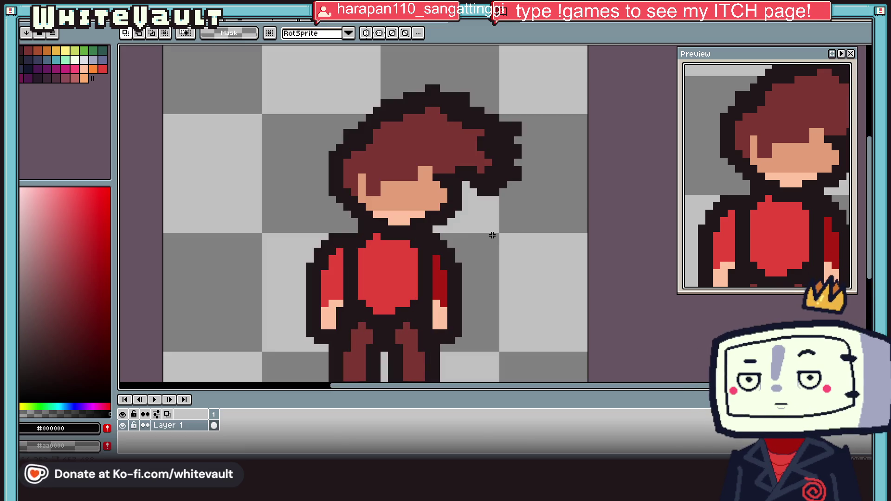
pyautogui.scroll(-2, 511, 271)
pyautogui.scroll(2, 460, 321)
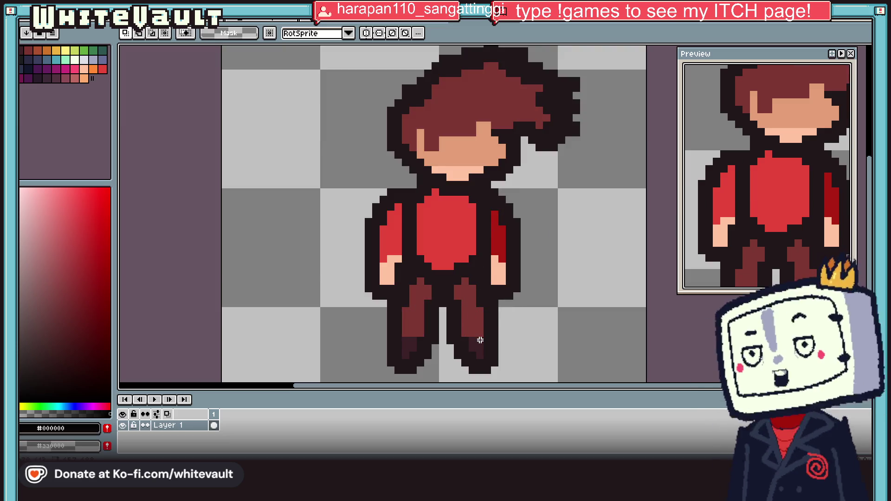
pyautogui.press('i')
pyautogui.click(481, 322)
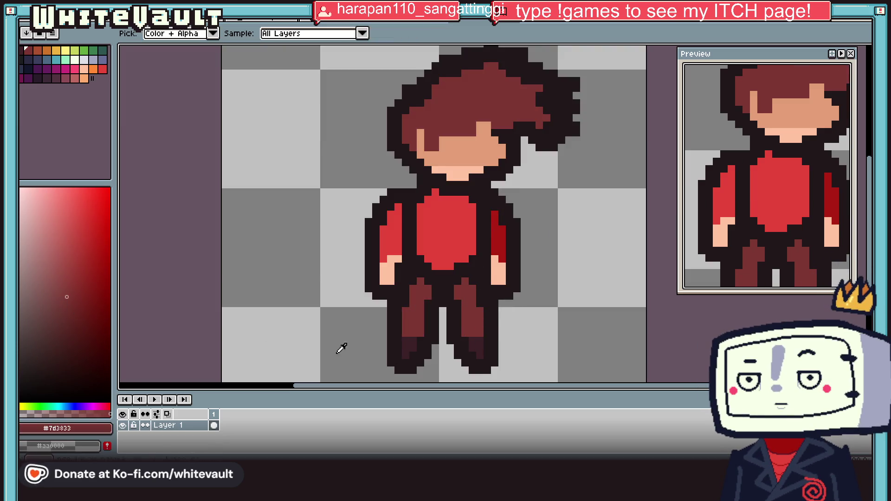
pyautogui.press('g')
pyautogui.click(472, 323)
pyautogui.scroll(-3, 471, 323)
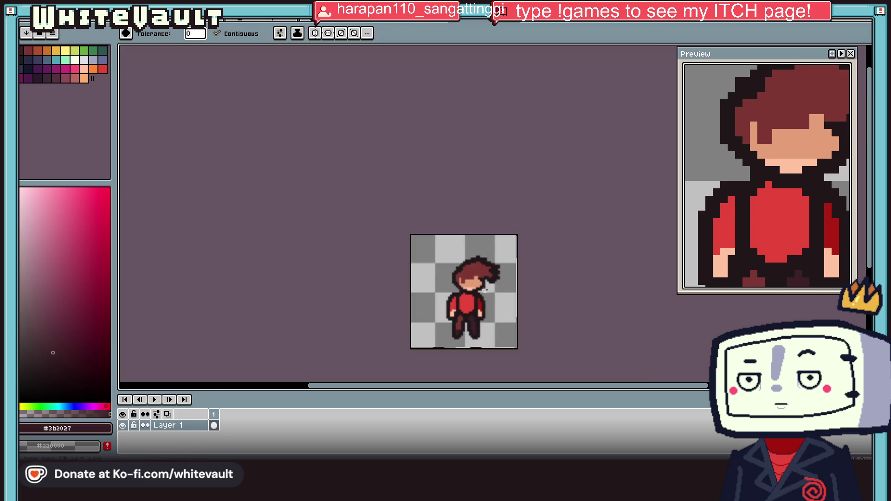
pyautogui.press('i')
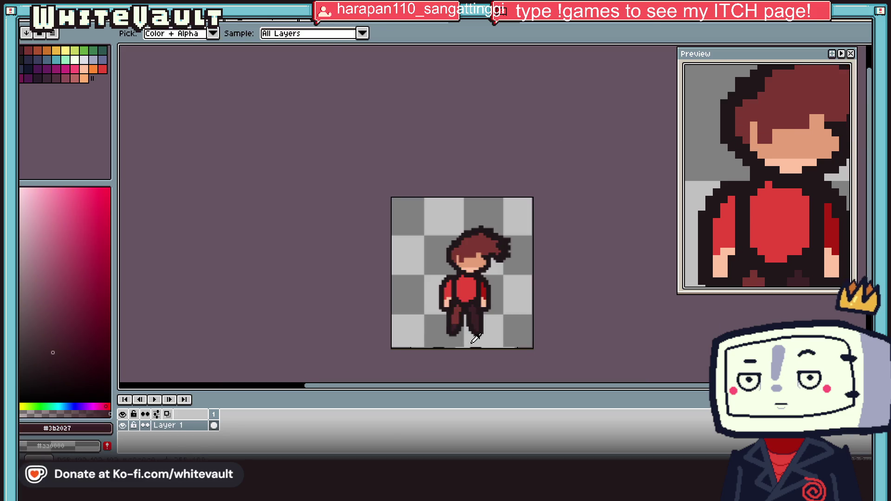
pyautogui.scroll(3, 468, 338)
pyautogui.click(327, 23)
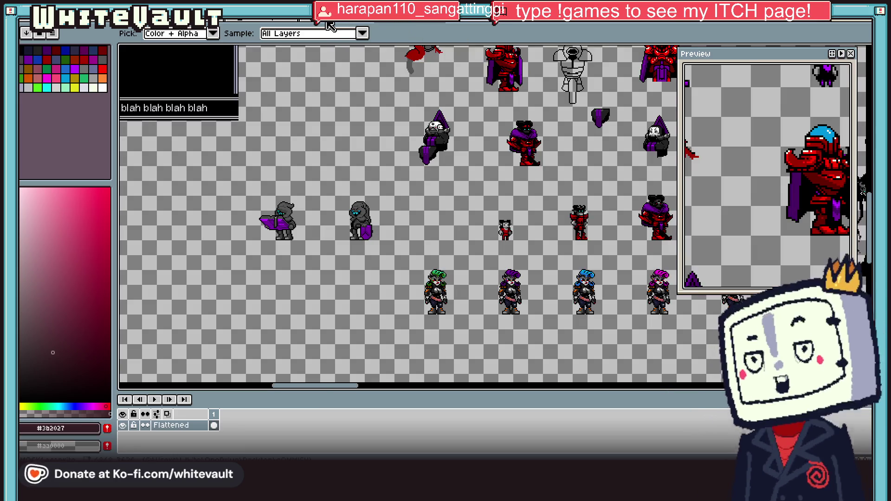
pyautogui.click(331, 24)
pyautogui.click(353, 24)
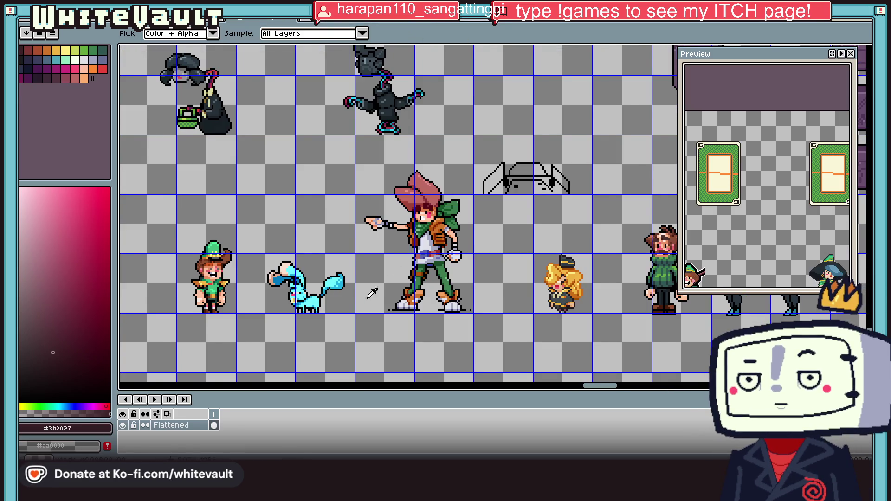
pyautogui.scroll(-3, 373, 292)
pyautogui.scroll(5, 575, 284)
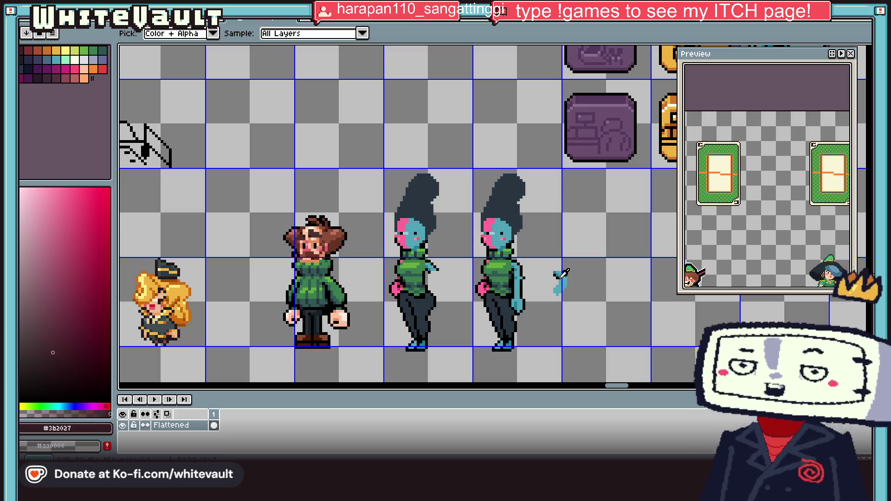
pyautogui.click(333, 26)
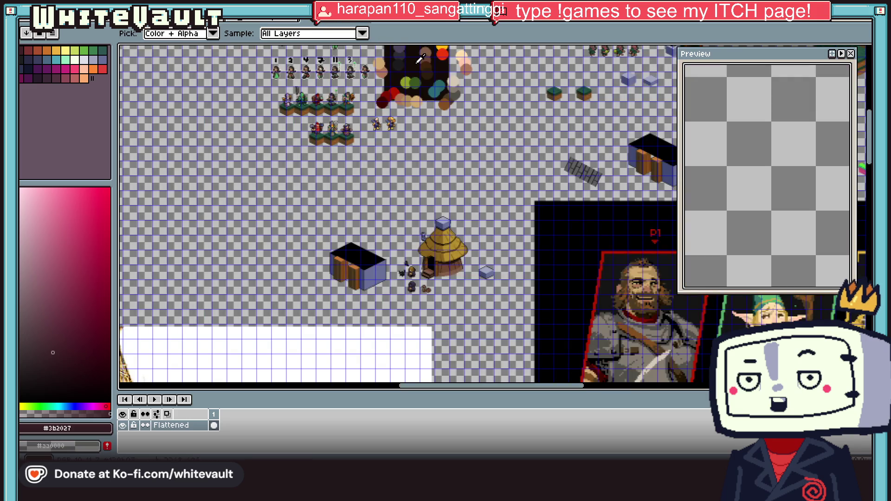
pyautogui.click(427, 25)
pyautogui.scroll(-2, 435, 170)
pyautogui.scroll(1, 435, 170)
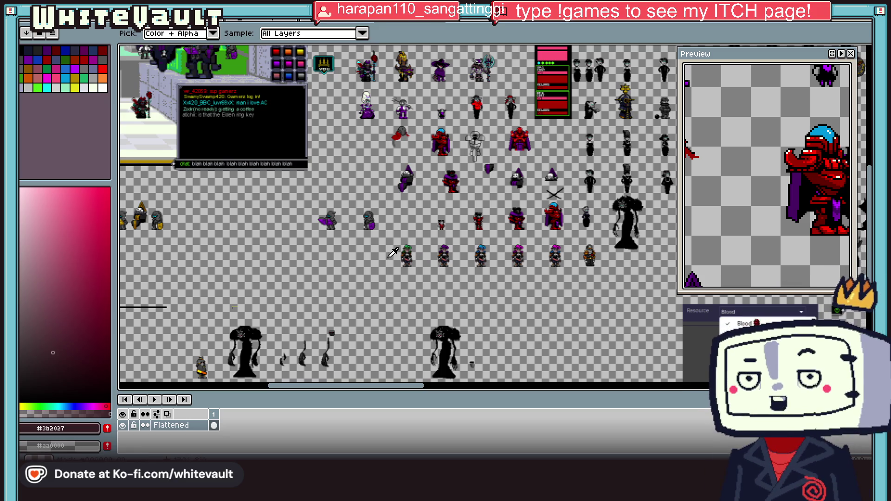
pyautogui.scroll(-1, 206, 219)
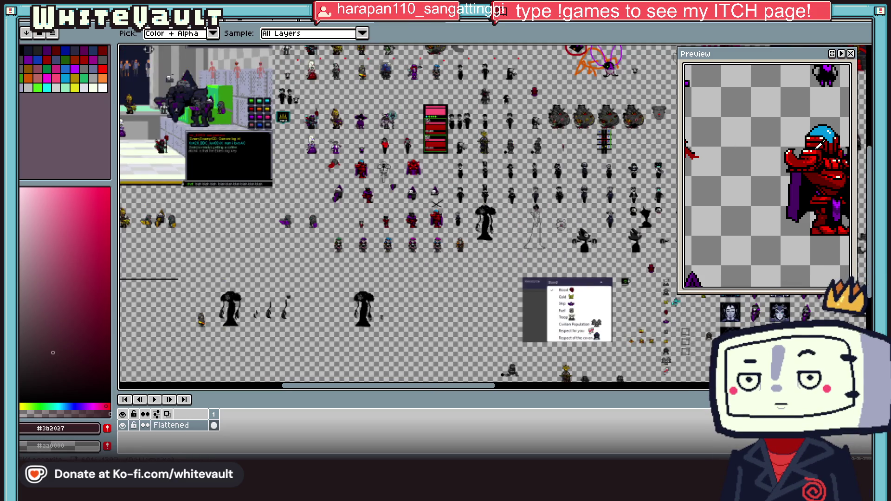
pyautogui.scroll(-1, 858, 221)
pyautogui.scroll(1, 858, 221)
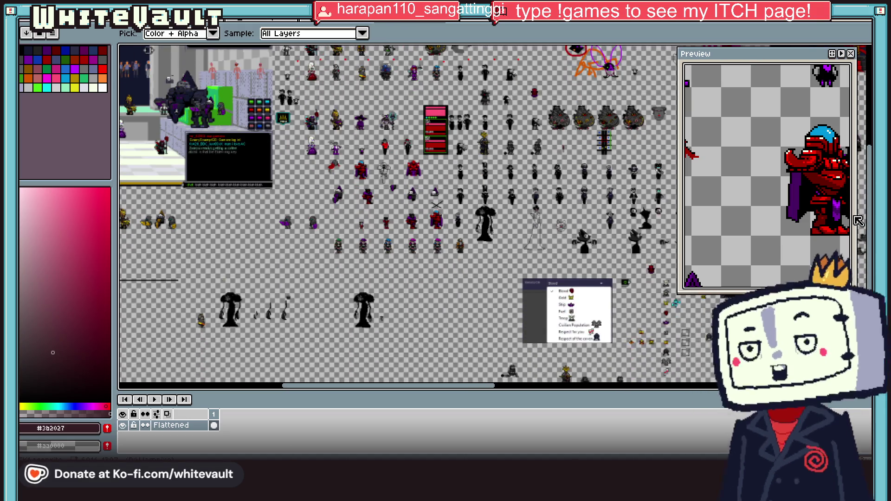
pyautogui.scroll(3, 159, 215)
pyautogui.moveTo(315, 392); pyautogui.dragTo(291, 390)
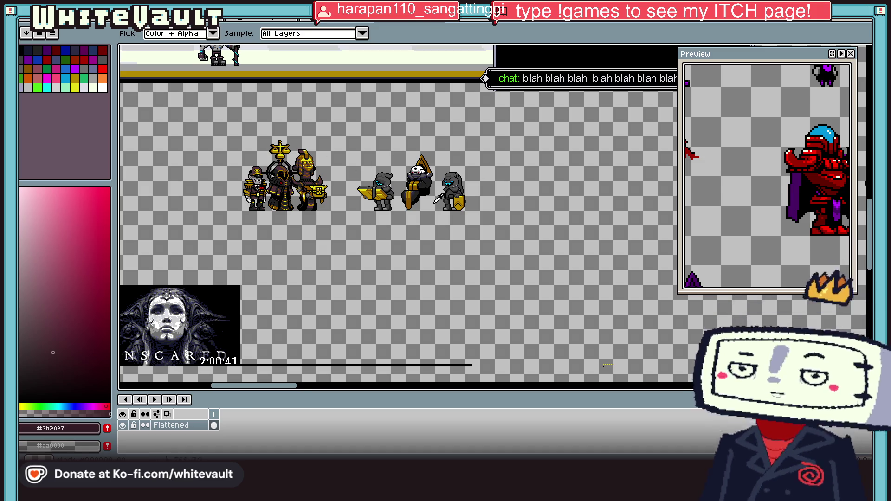
pyautogui.scroll(-3, 432, 190)
pyautogui.scroll(1, 425, 82)
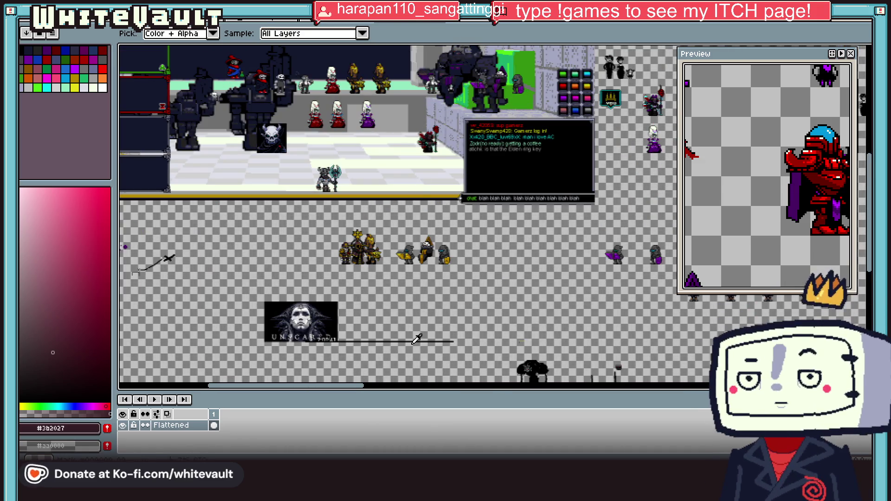
pyautogui.moveTo(352, 386); pyautogui.dragTo(523, 390)
pyautogui.scroll(2, 613, 367)
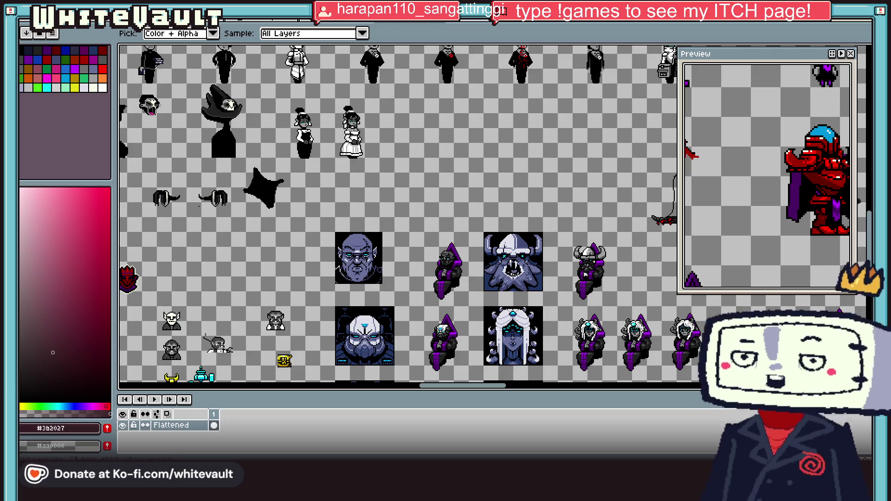
pyautogui.scroll(-3, 613, 367)
pyautogui.moveTo(866, 153)
pyautogui.mouseDown()
pyautogui.moveTo(867, 197)
pyautogui.moveTo(857, 110)
pyautogui.mouseUp()
pyautogui.click(413, 26)
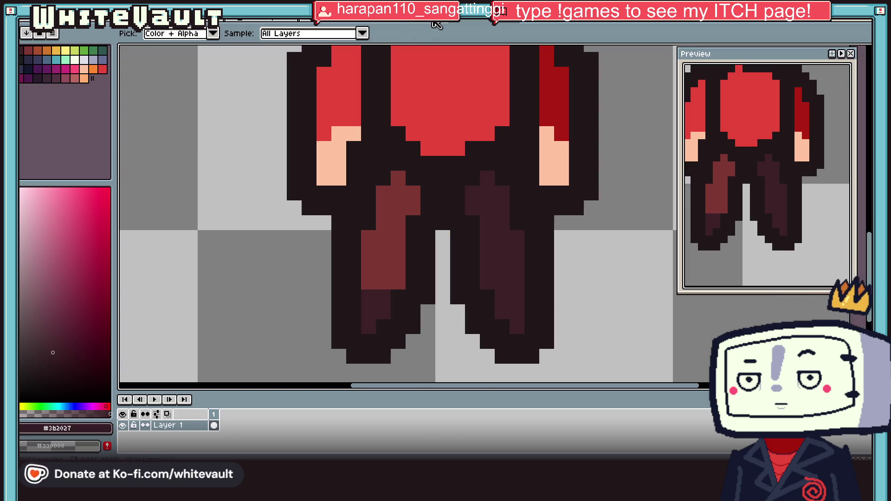
pyautogui.click(505, 23)
pyautogui.click(444, 258)
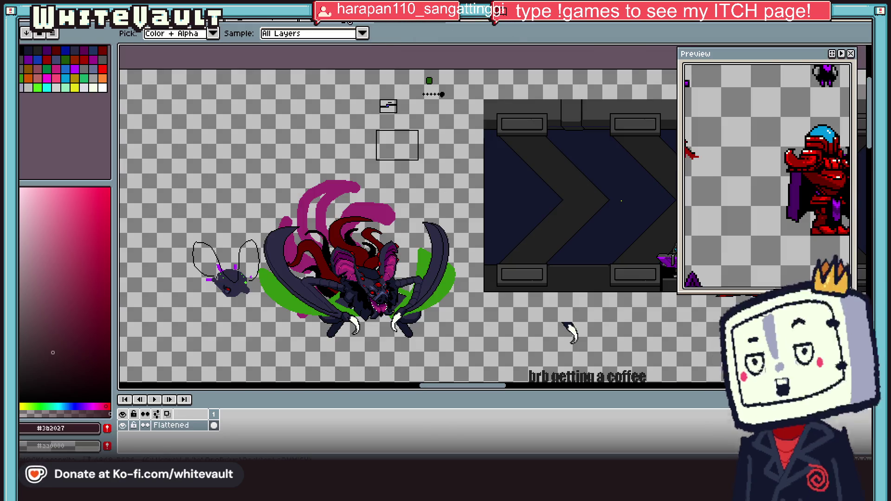
pyautogui.click(340, 25)
pyautogui.click(259, 26)
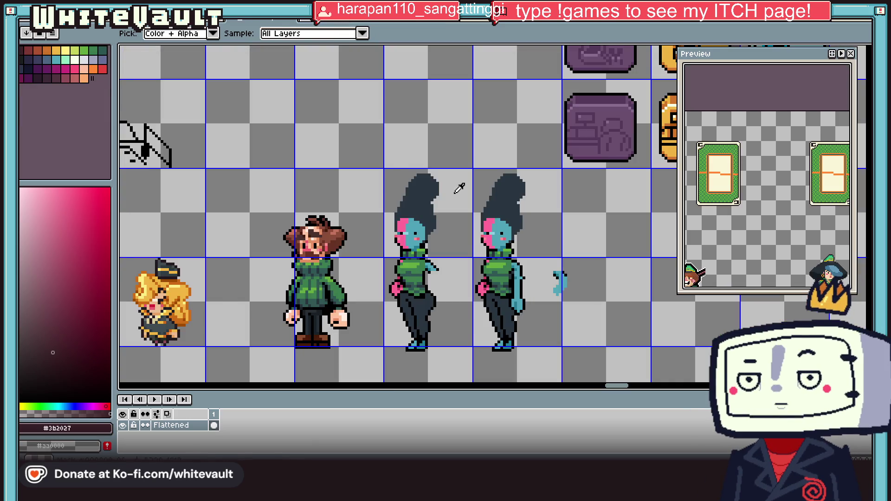
# Use the Magic Wand to select the woman's raised arm at the shoulder.
pyautogui.scroll(-2, 460, 189)
pyautogui.scroll(3, 491, 224)
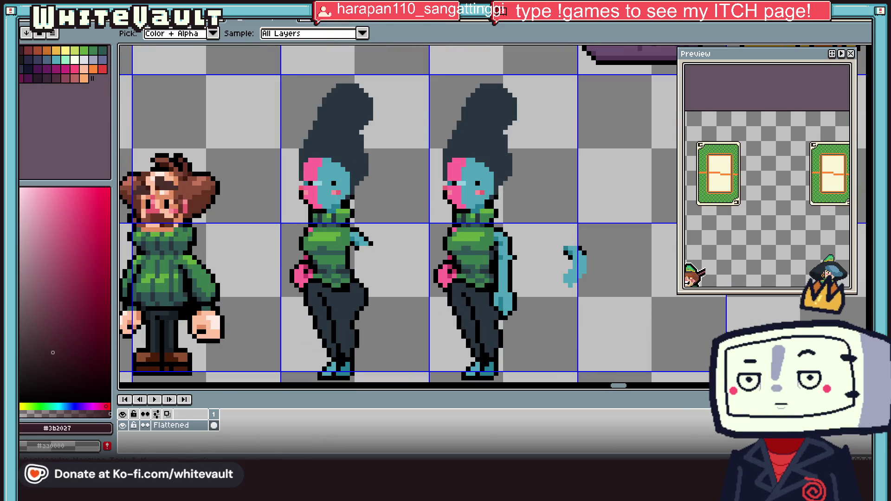
pyautogui.press('m')
pyautogui.press('w')
pyautogui.scroll(1, 513, 270)
pyautogui.click(492, 211)
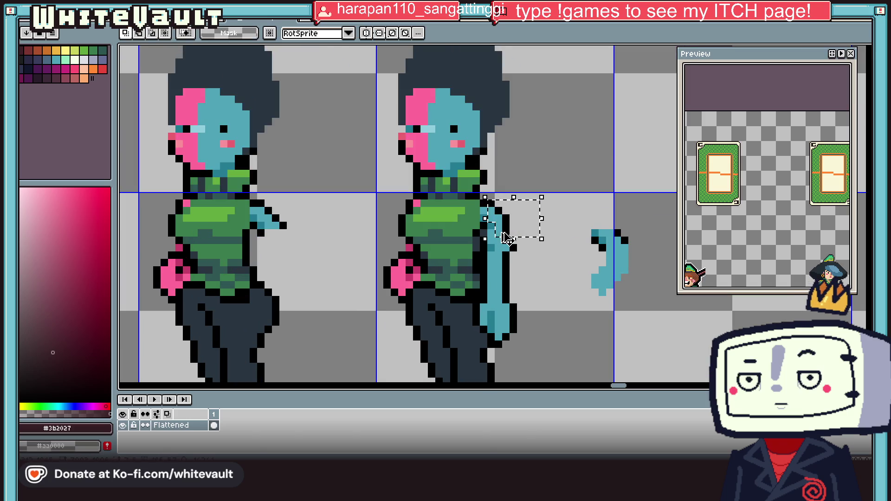
# Select a small rectangular patch beside the shoulder.
pyautogui.scroll(-2, 530, 249)
pyautogui.scroll(-3, 531, 250)
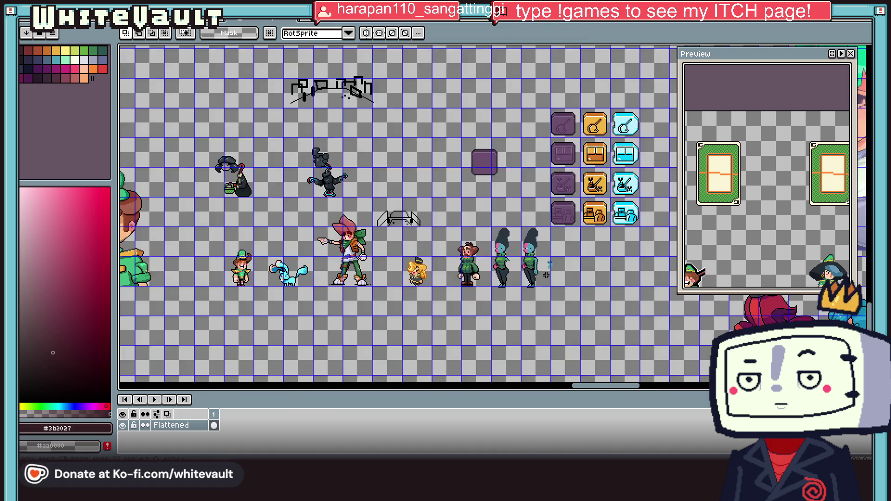
pyautogui.scroll(2, 537, 254)
pyautogui.scroll(3, 541, 265)
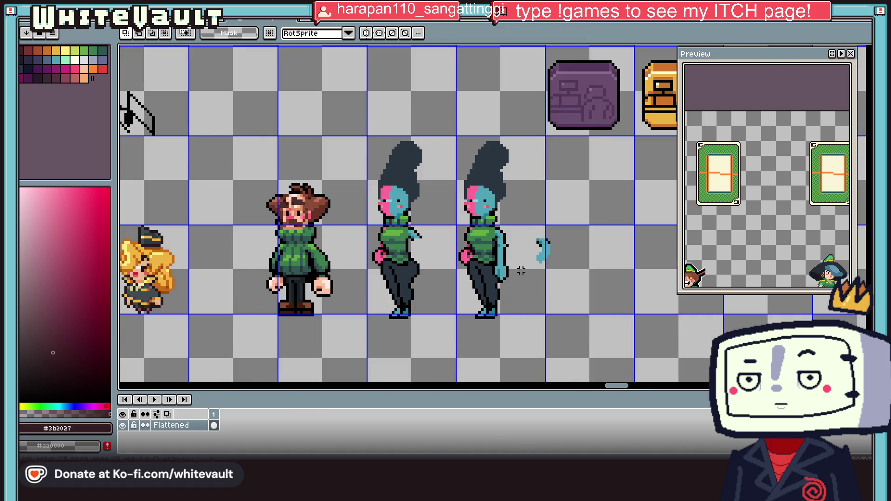
pyautogui.scroll(1, 485, 239)
pyautogui.moveTo(478, 226); pyautogui.dragTo(547, 269)
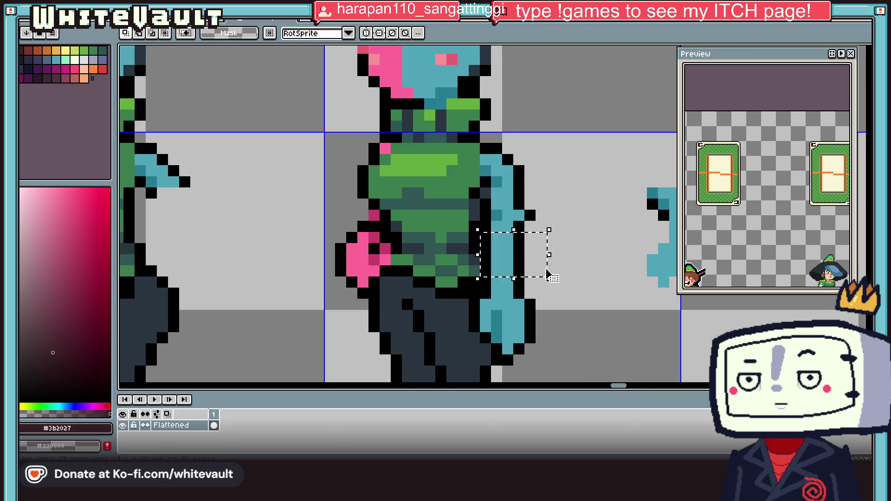
# Pick black from the raised arm's outline.
pyautogui.scroll(-3, 538, 272)
pyautogui.scroll(-3, 567, 278)
pyautogui.scroll(2, 571, 284)
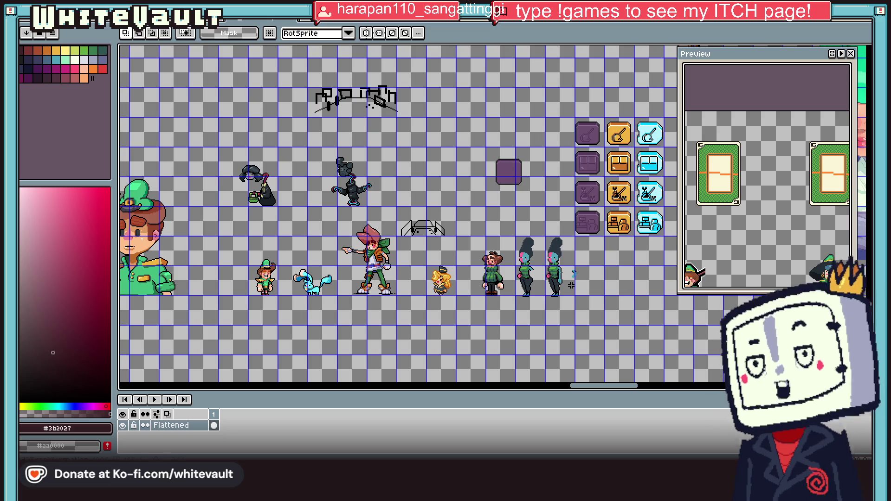
pyautogui.scroll(3, 571, 285)
pyautogui.scroll(3, 561, 265)
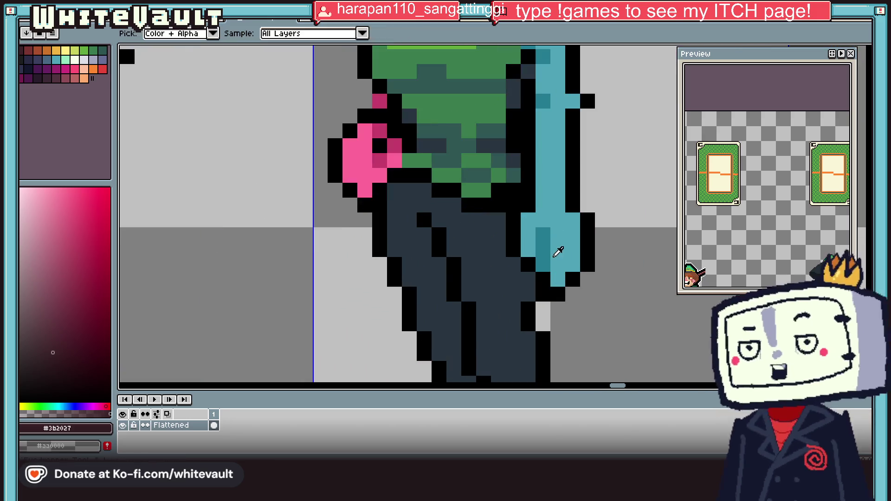
pyautogui.keyDown('alt'); pyautogui.click(542, 252); pyautogui.keyUp('alt')
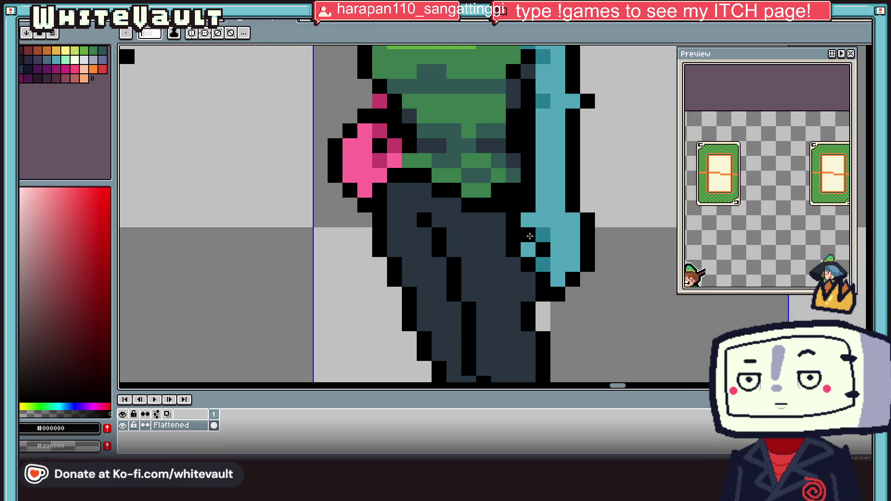
# Switch to the Eyedropper to sample colours from the woman sprites.
pyautogui.press('alt')
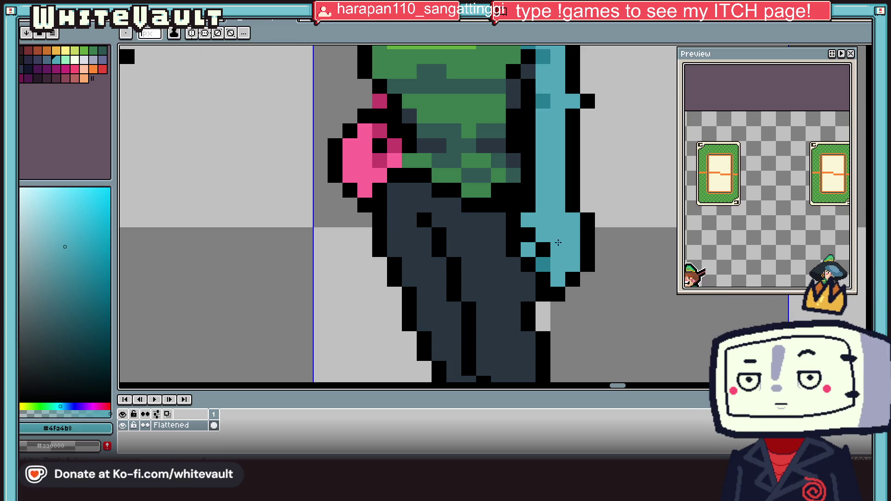
pyautogui.scroll(-5, 564, 235)
pyautogui.scroll(3, 576, 253)
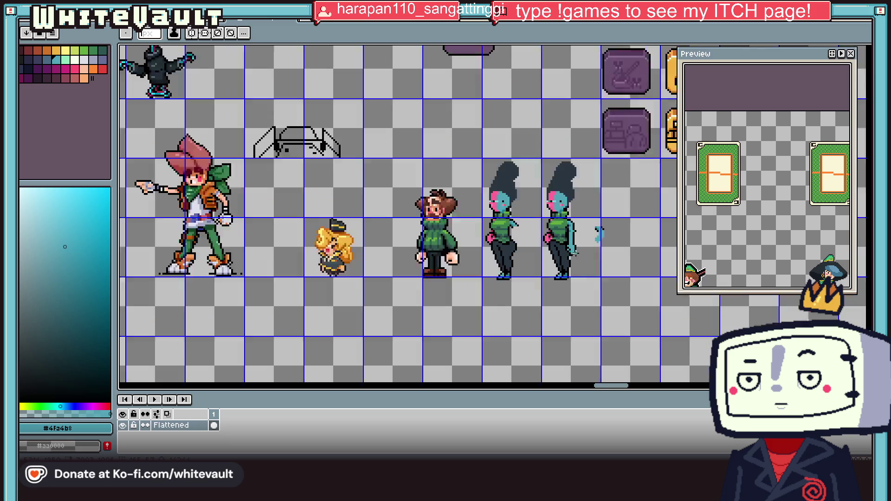
pyautogui.scroll(-3, 575, 253)
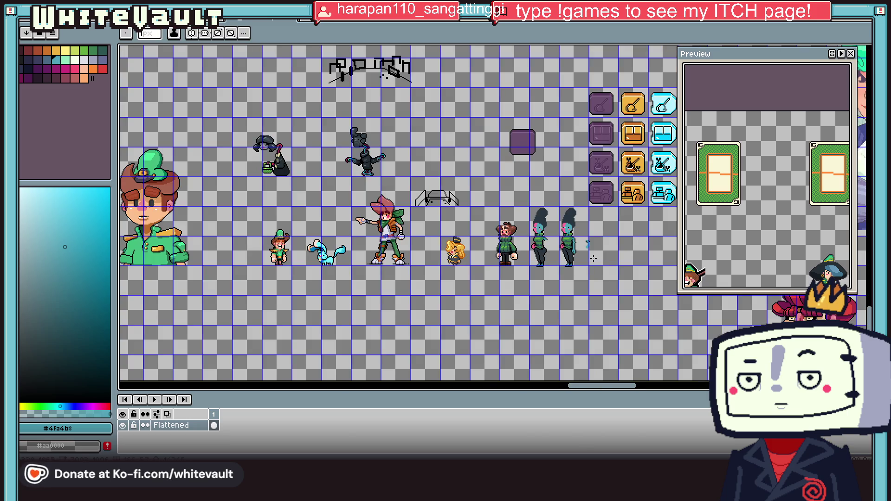
pyautogui.scroll(2, 585, 256)
pyautogui.press('i')
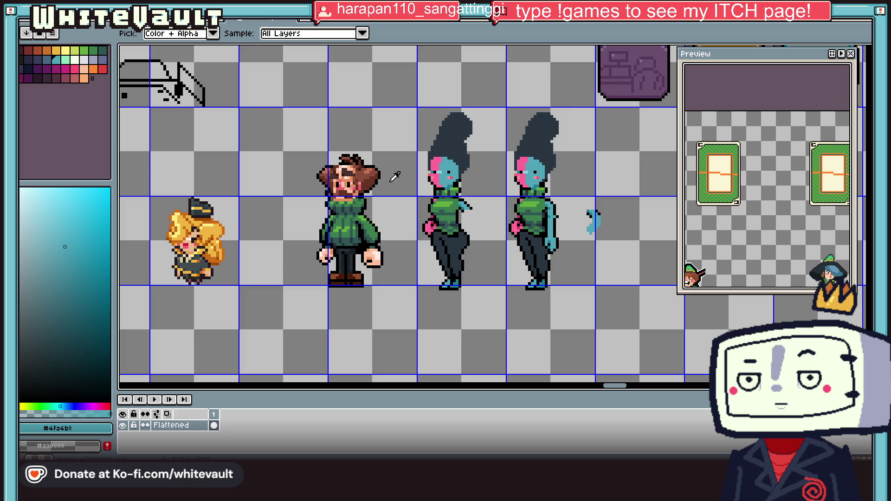
pyautogui.scroll(-3, 821, 185)
pyautogui.scroll(3, 821, 185)
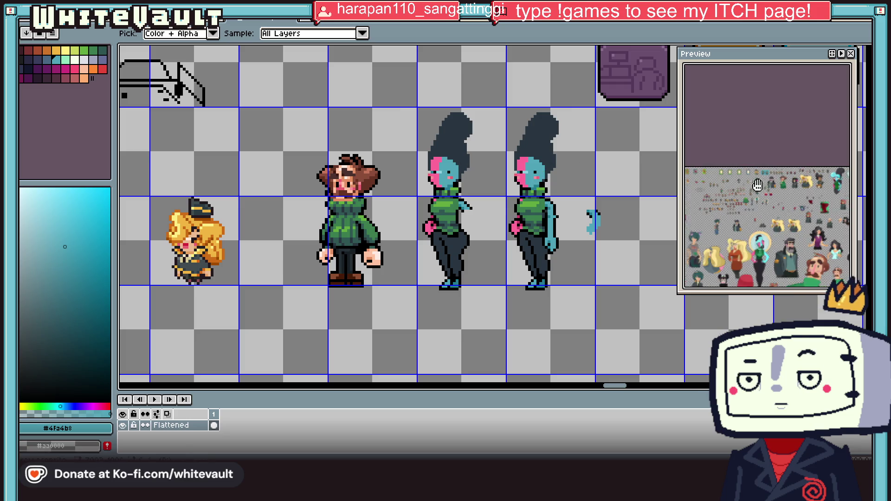
# Pick a lighter blue and paint the red cheek pixel light blue.
pyautogui.scroll(3, 821, 185)
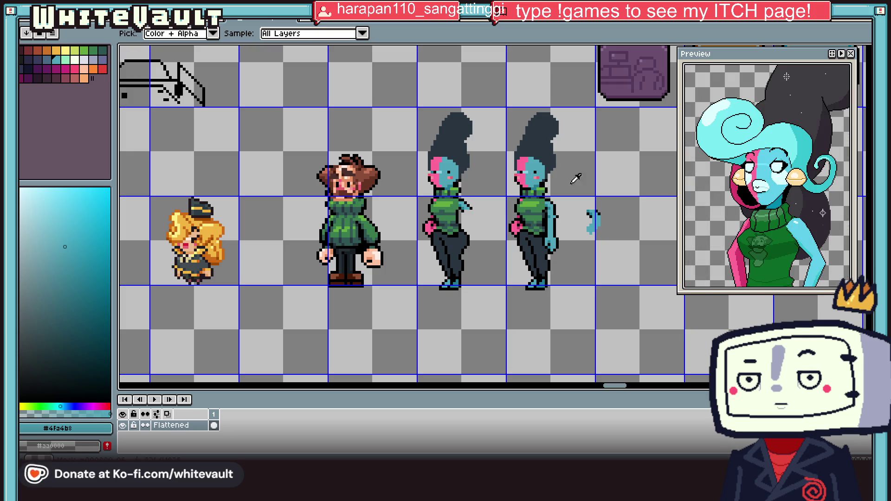
pyautogui.scroll(4, 577, 180)
pyautogui.click(51, 223)
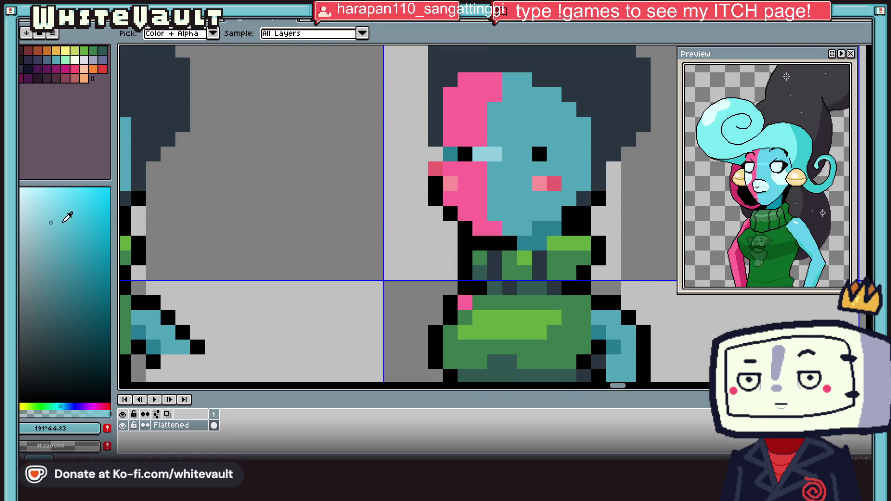
pyautogui.press('b')
pyautogui.click(540, 183)
pyautogui.scroll(2, 543, 180)
pyautogui.click(573, 188)
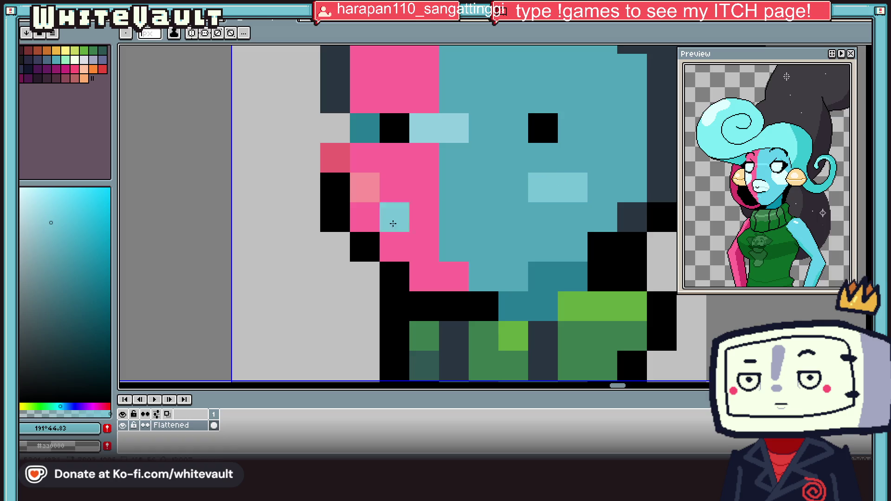
# Add a near-white highlight row on the cheek and repaint a light-pink pixel light blue.
pyautogui.click(28, 195)
pyautogui.click(547, 193)
pyautogui.click(573, 188)
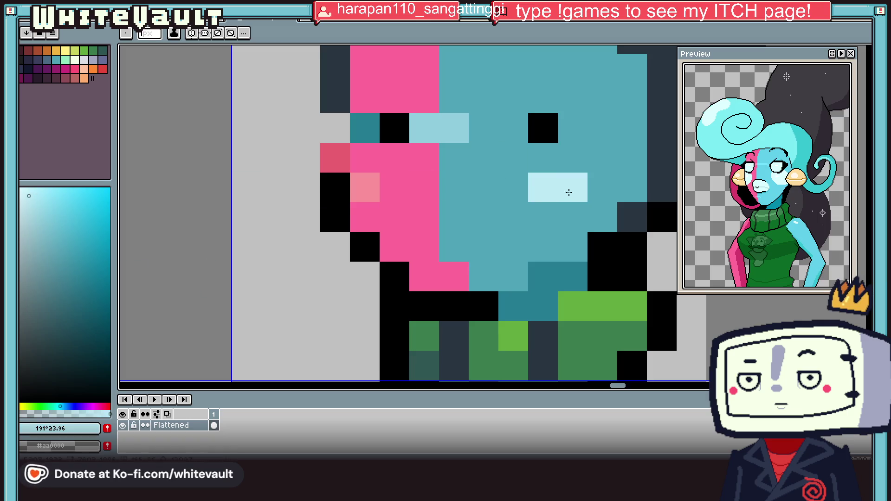
pyautogui.hotkey('ctrl', 'z')
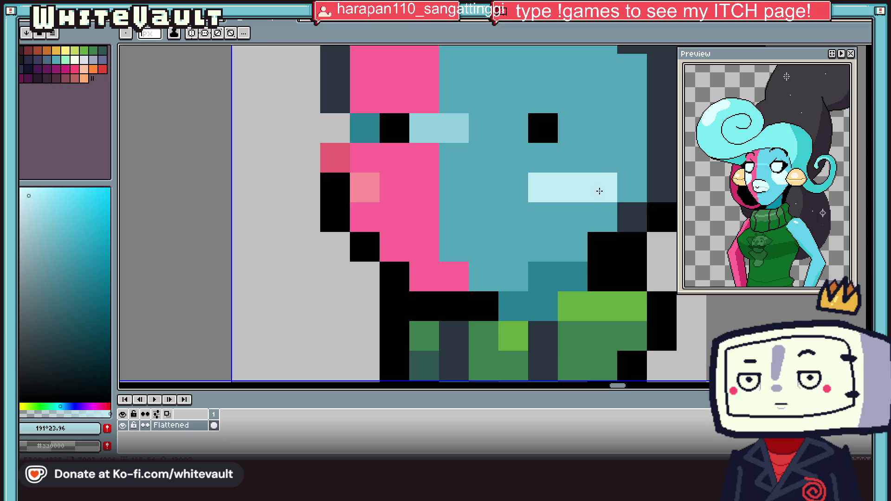
pyautogui.moveTo(602, 217); pyautogui.dragTo(534, 218)
pyautogui.press('i')
pyautogui.click(383, 188)
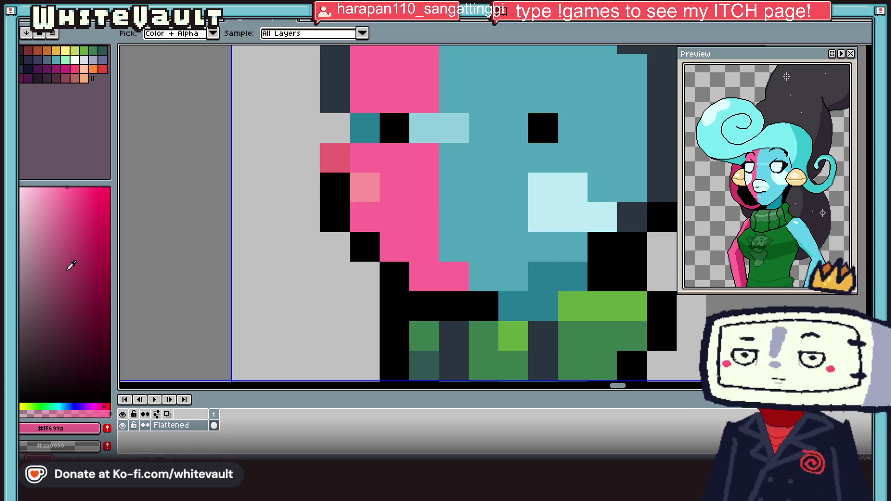
pyautogui.keyDown('alt'); pyautogui.click(550, 204); pyautogui.keyUp('alt')
pyautogui.click(364, 188)
# Paint a four-pixel light pink blush block on the cheek.
pyautogui.keyDown('alt'); pyautogui.click(428, 177); pyautogui.keyUp('alt')
pyautogui.click(41, 187)
pyautogui.press('b')
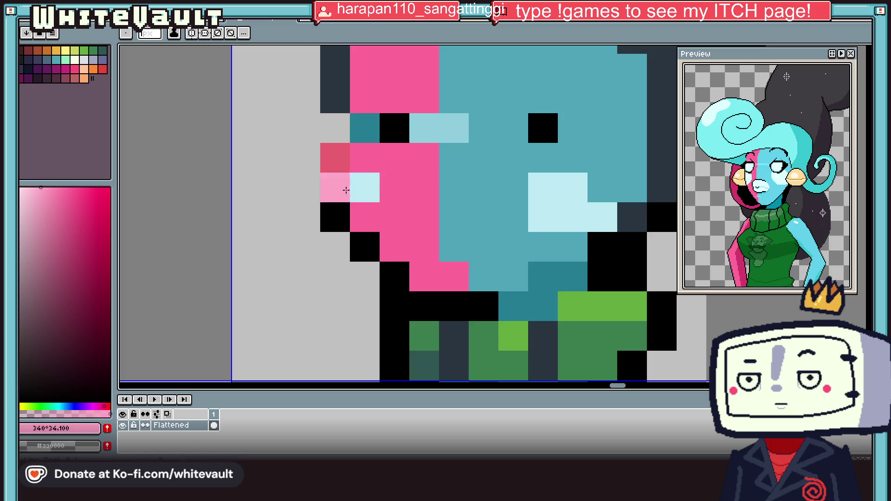
pyautogui.click(364, 187)
pyautogui.click(395, 187)
pyautogui.click(395, 218)
pyautogui.click(364, 218)
# Paint light pink pixels beside the eye and the next pixel light blue.
pyautogui.scroll(-2, 407, 232)
pyautogui.scroll(-4, 408, 232)
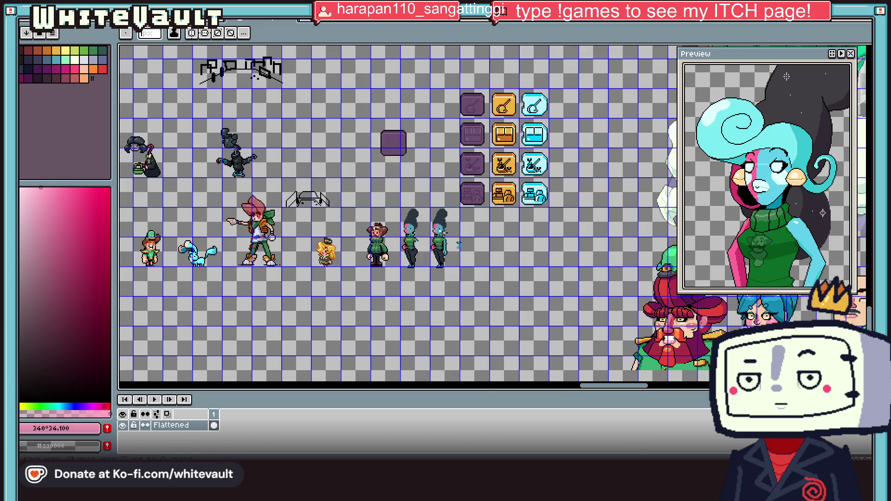
pyautogui.scroll(6, 439, 228)
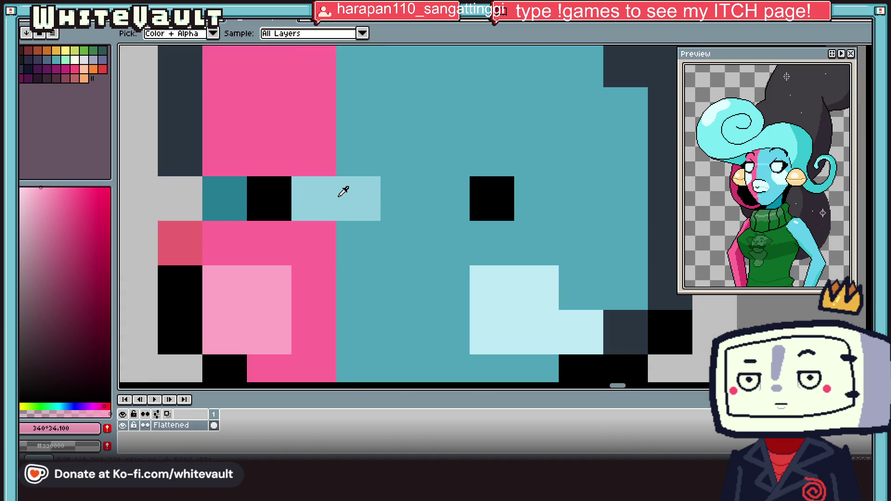
pyautogui.press('b')
pyautogui.click(332, 195)
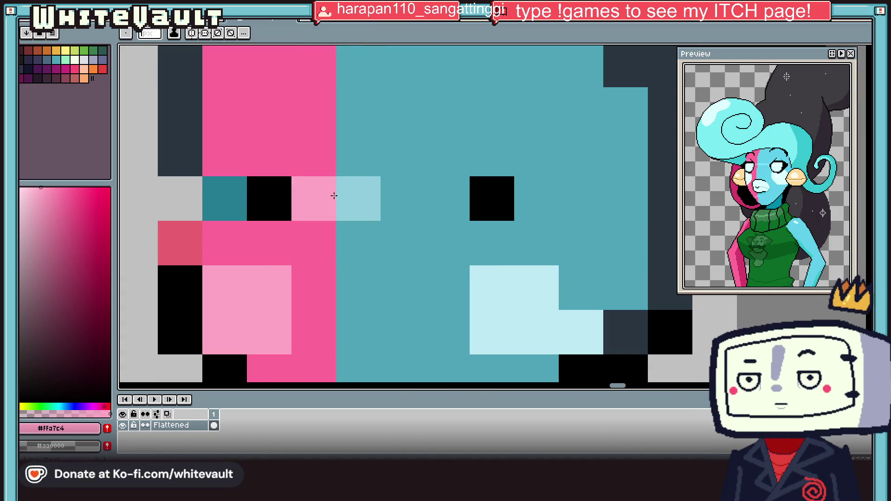
pyautogui.keyDown('alt'); pyautogui.click(374, 198); pyautogui.keyUp('alt')
pyautogui.click(397, 193)
# Paint the pixel left of the eye a darker magenta.
pyautogui.press('alt')
pyautogui.click(274, 153)
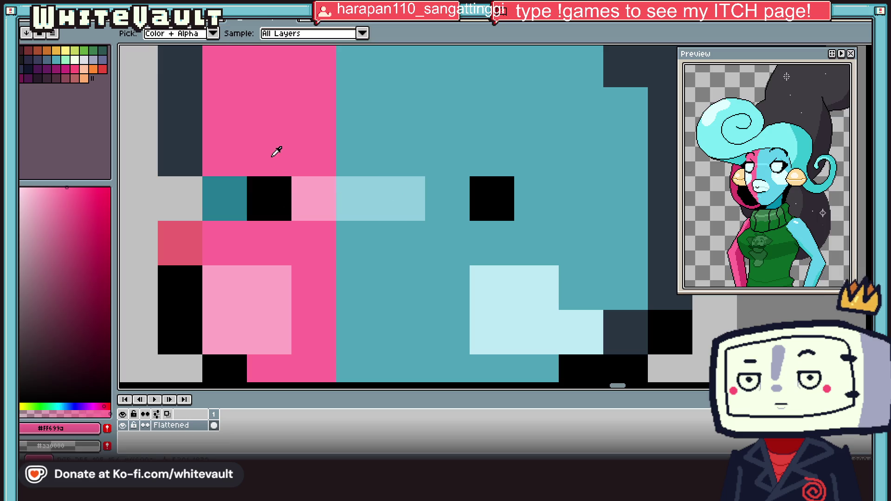
pyautogui.click(83, 241)
pyautogui.click(222, 214)
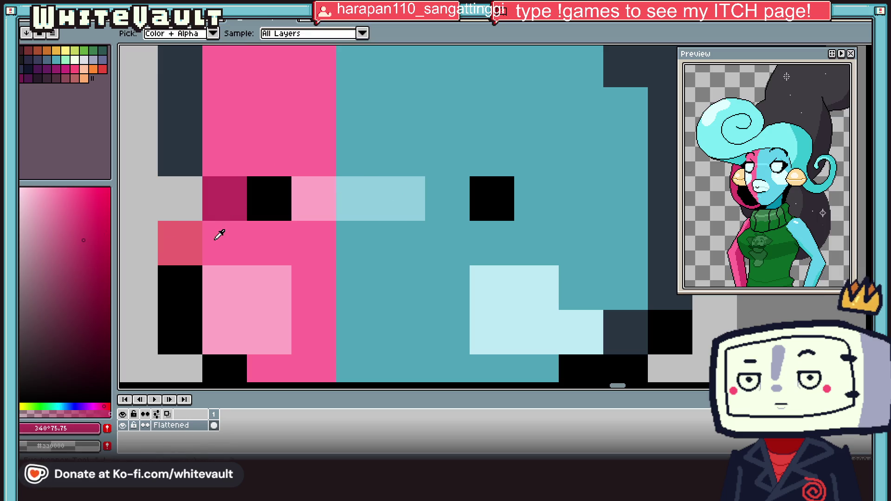
pyautogui.scroll(-4, 202, 251)
pyautogui.scroll(2, 267, 259)
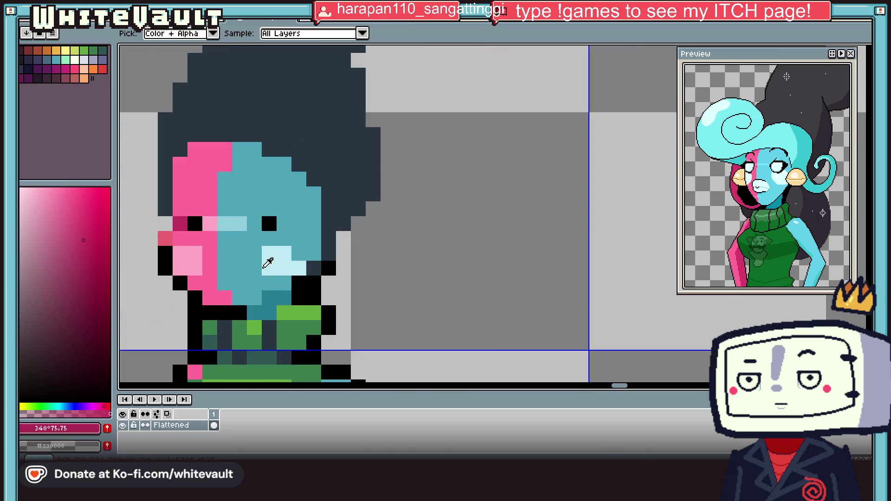
# Paint black brow pixels above both eyes.
pyautogui.click(281, 237)
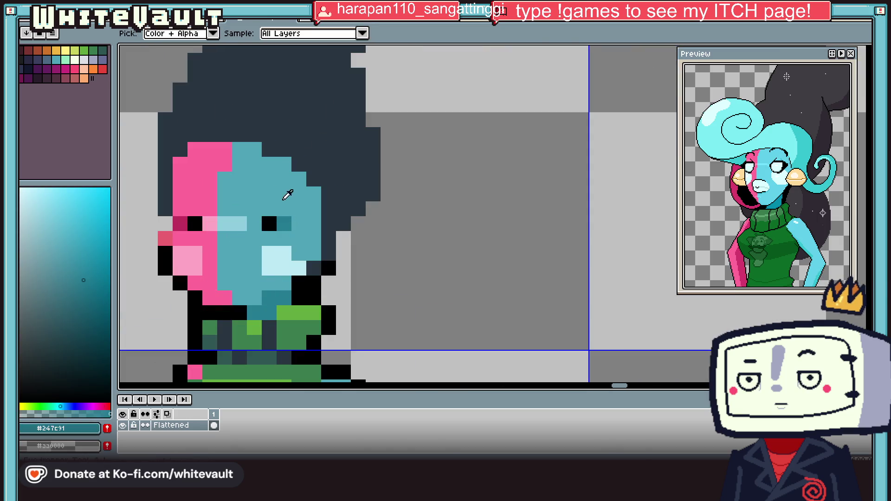
pyautogui.keyDown('alt'); pyautogui.click(269, 224); pyautogui.keyUp('alt')
pyautogui.click(261, 178)
pyautogui.click(269, 179)
pyautogui.click(255, 194)
pyautogui.click(284, 179)
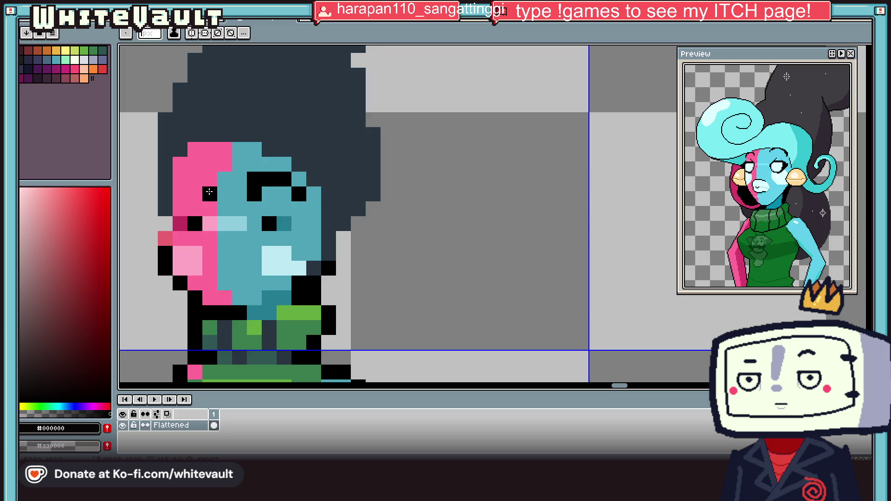
pyautogui.moveTo(189, 166); pyautogui.dragTo(180, 180)
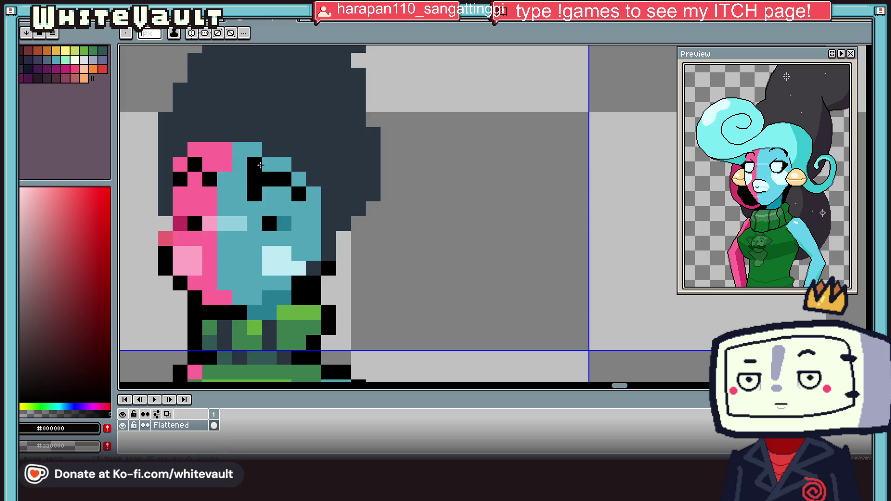
pyautogui.moveTo(269, 164); pyautogui.dragTo(285, 164)
# Repaint stray brow pixels in the face's blue and add one more black brow pixel.
pyautogui.keyDown('alt'); pyautogui.click(301, 180); pyautogui.keyUp('alt')
pyautogui.click(284, 179)
pyautogui.click(299, 194)
pyautogui.keyDown('alt'); pyautogui.click(285, 165); pyautogui.keyUp('alt')
pyautogui.click(299, 179)
pyautogui.keyDown('alt'); pyautogui.click(305, 199); pyautogui.keyUp('alt')
# Paint a light blue pixel beside the mouth.
pyautogui.scroll(-3, 258, 192)
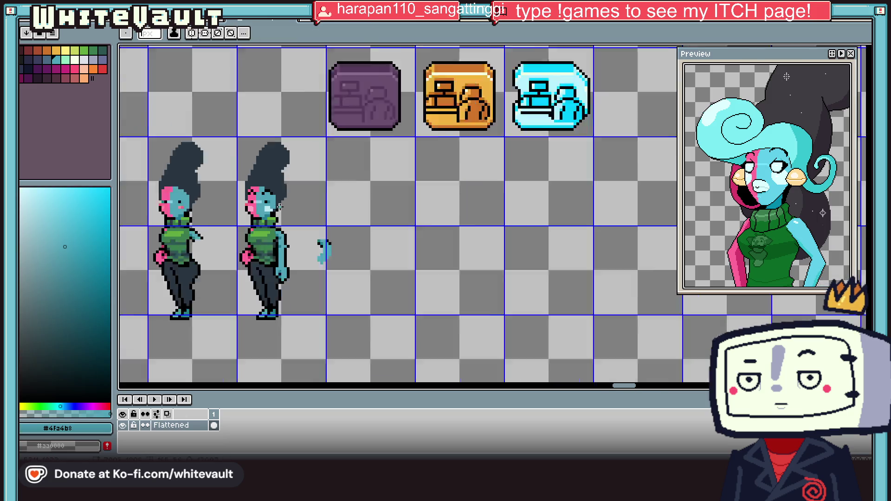
pyautogui.scroll(3, 268, 206)
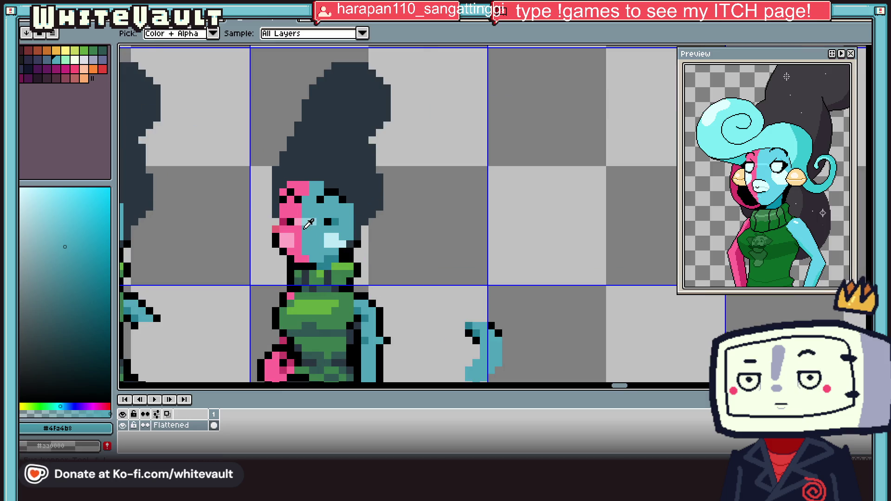
pyautogui.scroll(2, 314, 246)
pyautogui.keyDown('alt'); pyautogui.click(289, 236); pyautogui.keyUp('alt')
pyautogui.click(300, 236)
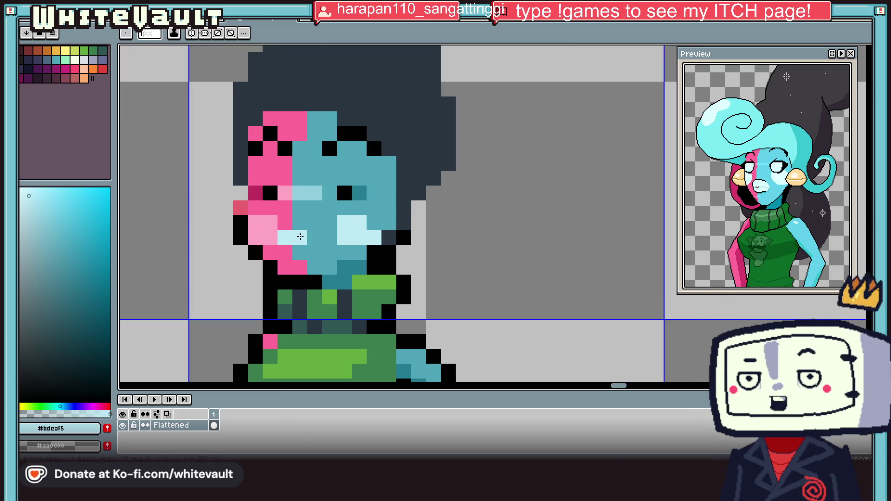
# Paint four pure white pixels to form the grin.
pyautogui.click(21, 188)
pyautogui.click(283, 237)
pyautogui.click(299, 237)
pyautogui.click(315, 252)
pyautogui.click(300, 253)
pyautogui.scroll(-3, 316, 260)
pyautogui.scroll(2, 316, 263)
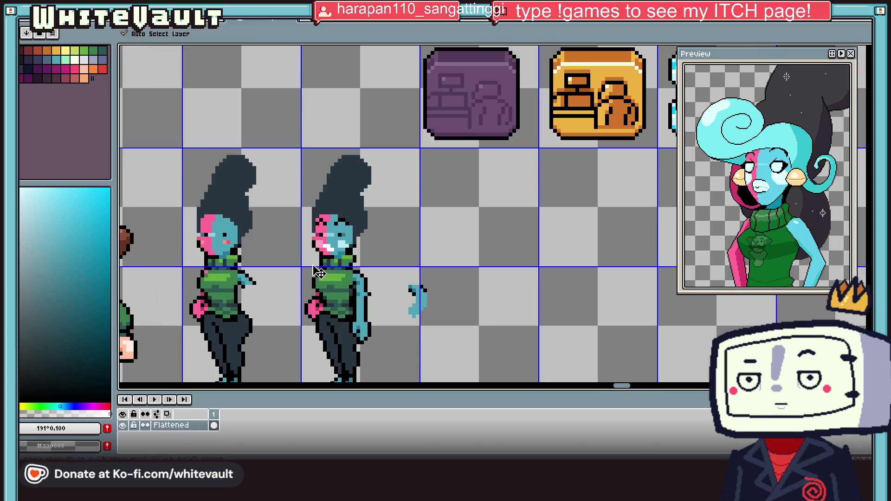
pyautogui.scroll(-1, 328, 249)
pyautogui.scroll(-1, 328, 250)
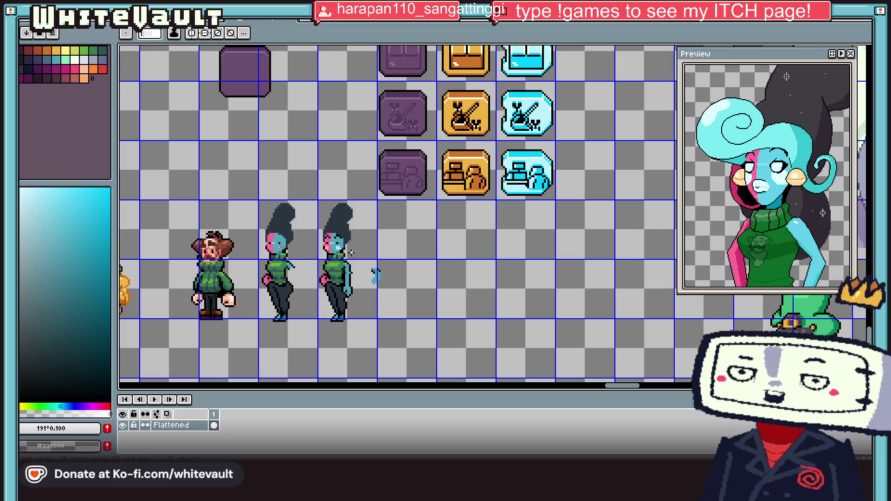
pyautogui.scroll(-2, 282, 277)
pyautogui.scroll(-2, 282, 277)
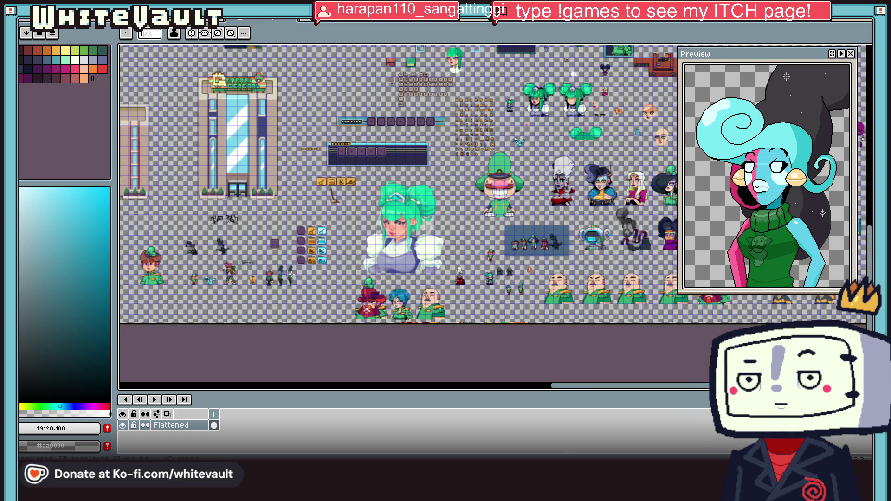
pyautogui.scroll(-2, 326, 222)
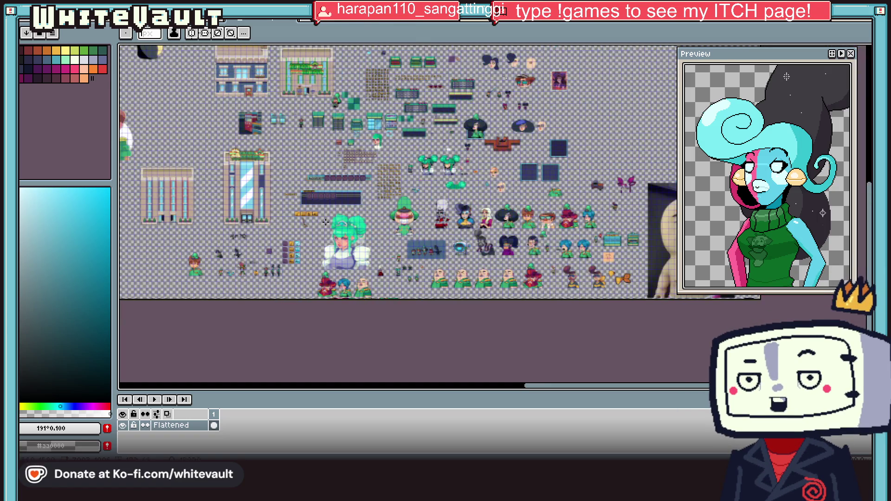
pyautogui.scroll(3, 272, 242)
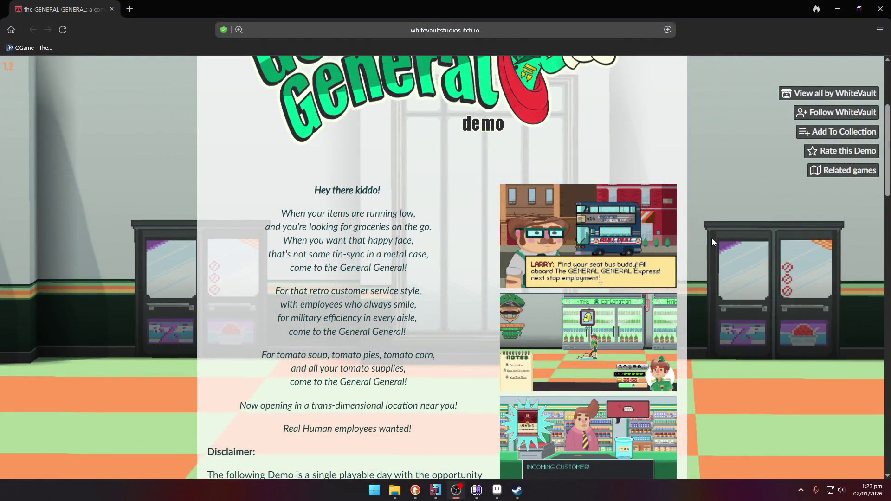
pyautogui.scroll(-3, 714, 240)
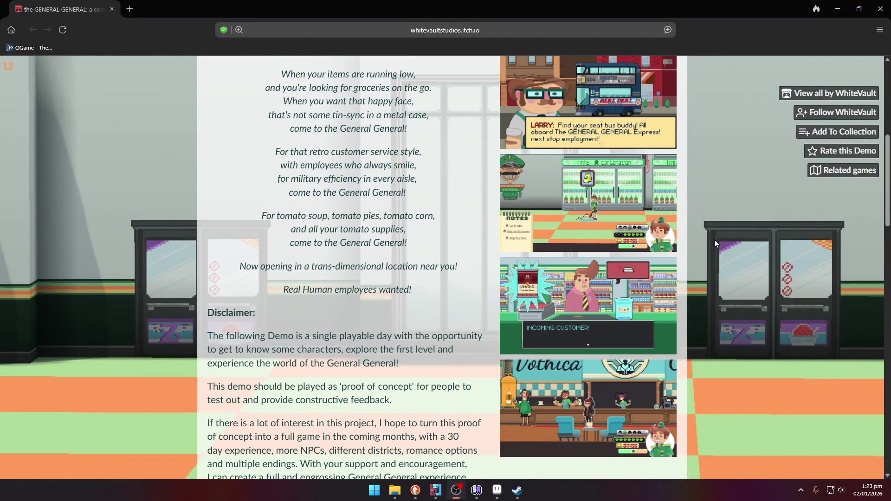
pyautogui.scroll(1, 613, 141)
pyautogui.click(613, 141)
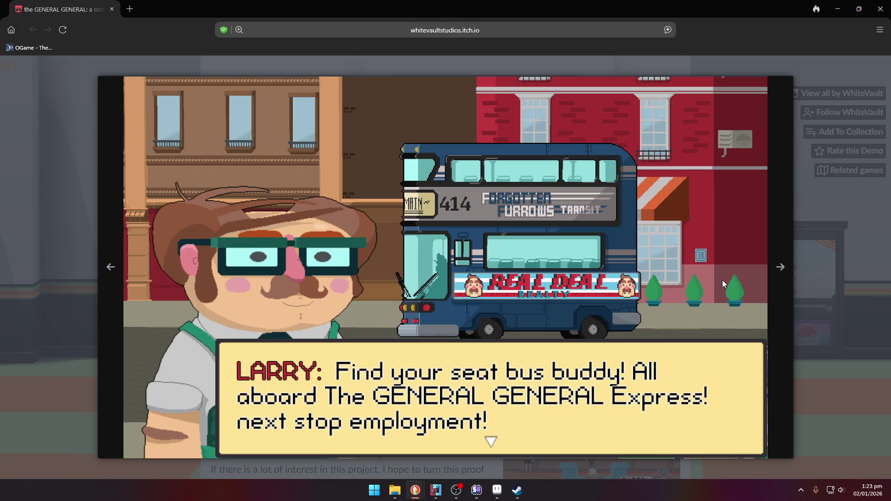
pyautogui.click(781, 268)
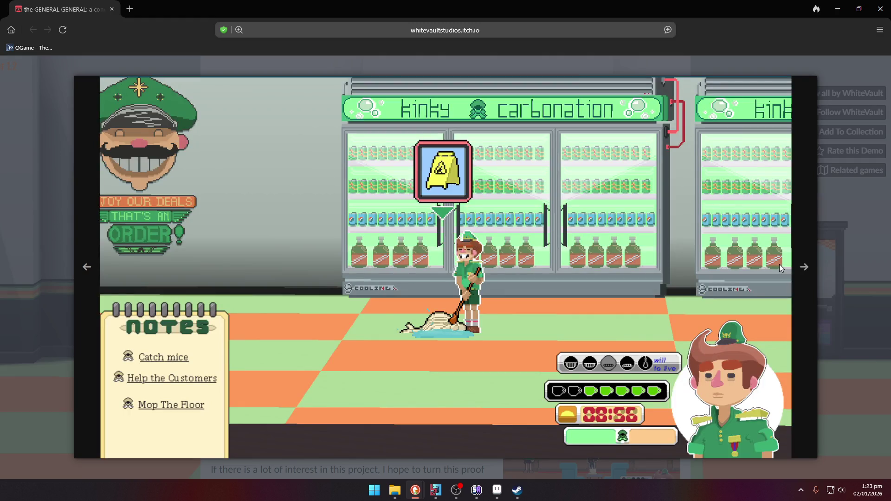
pyautogui.click(805, 268)
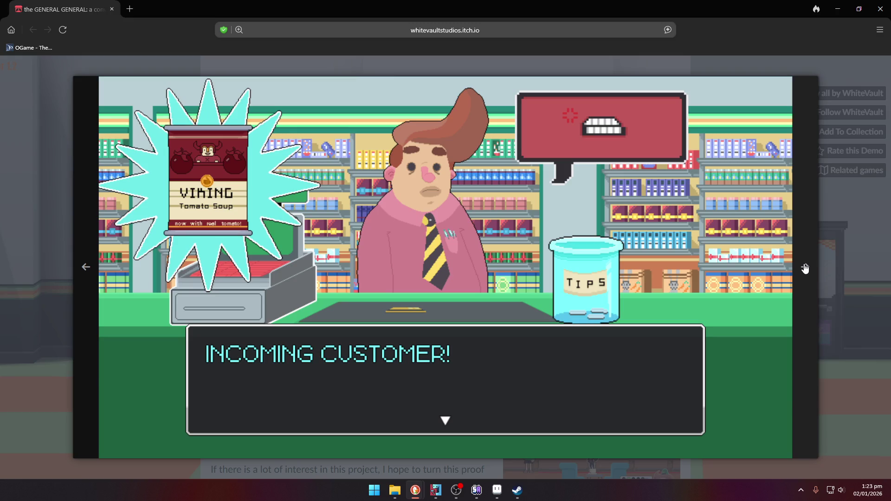
pyautogui.click(805, 269)
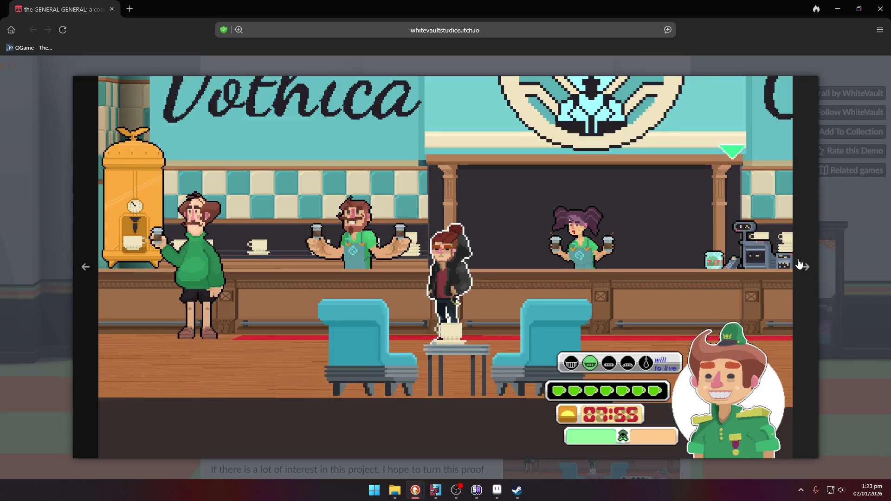
pyautogui.click(799, 265)
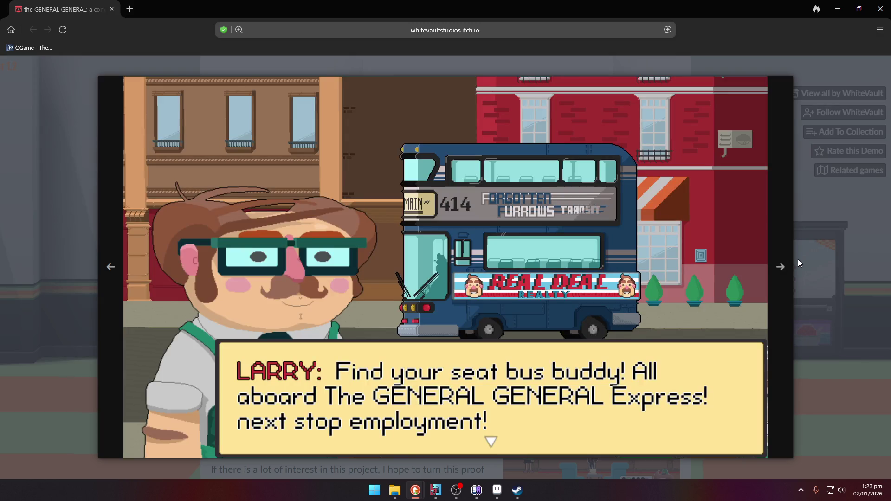
pyautogui.click(799, 259)
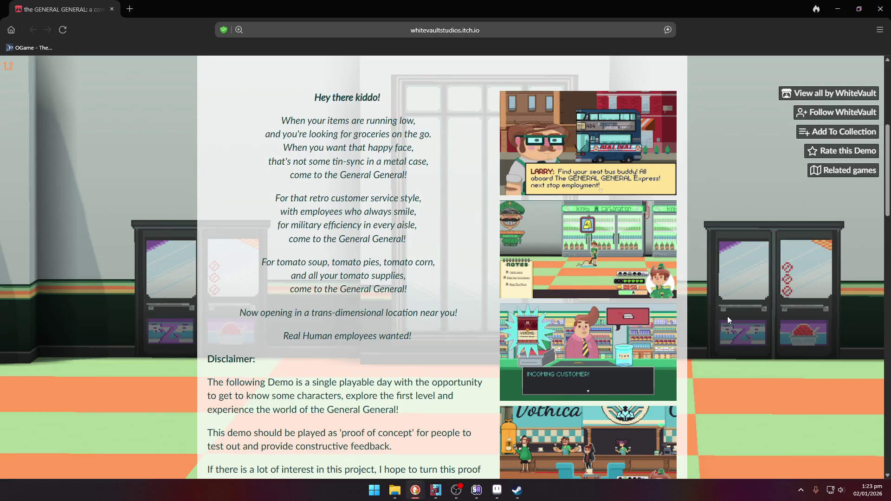
pyautogui.scroll(-2, 727, 316)
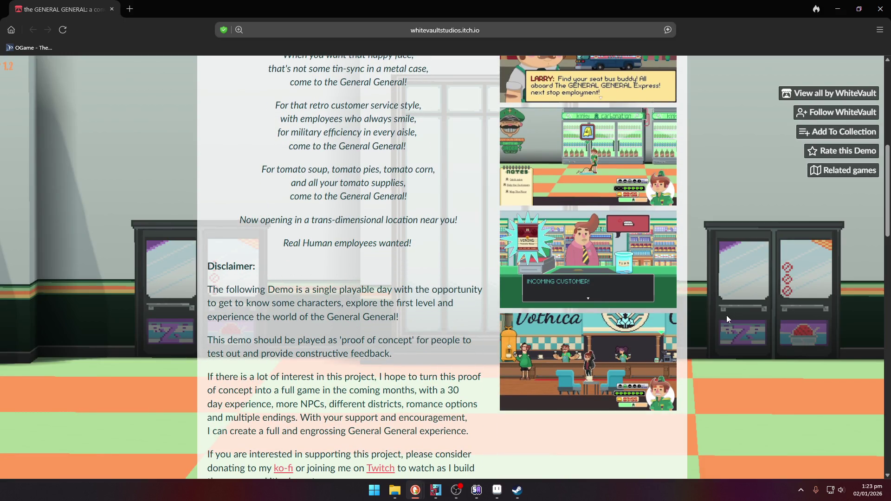
pyautogui.click(637, 374)
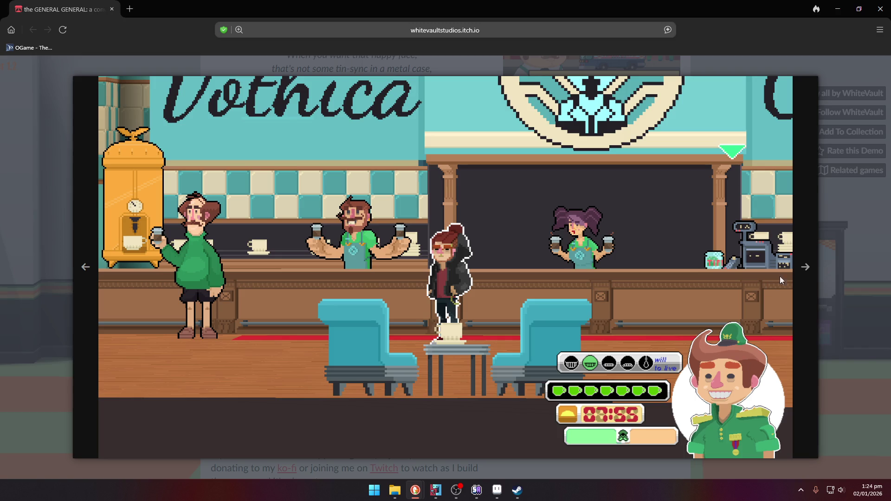
pyautogui.click(843, 271)
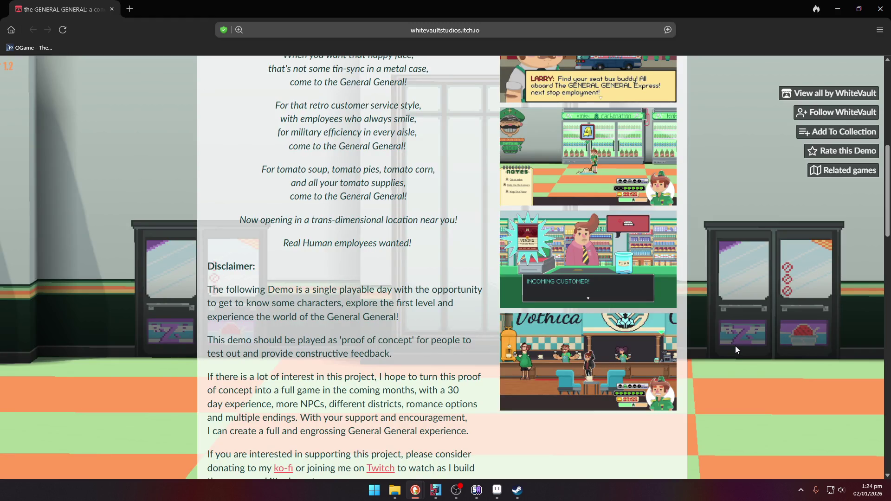
pyautogui.scroll(2, 736, 347)
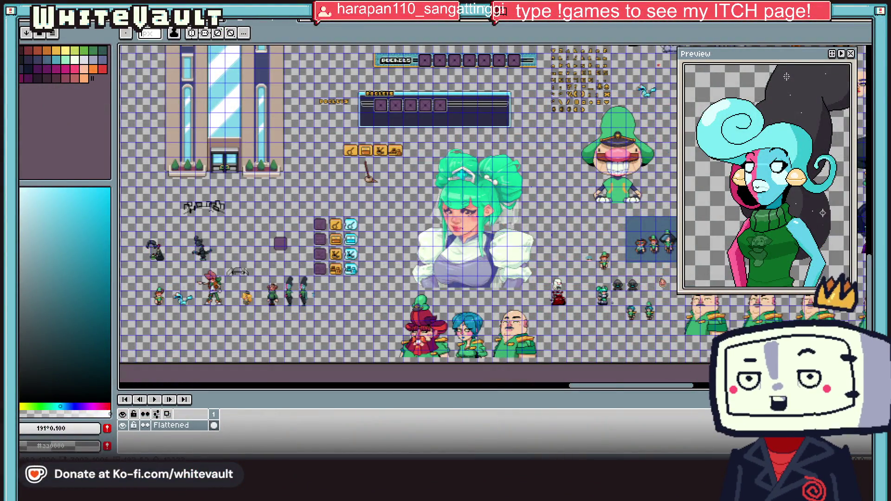
# Zoom in on the green-sweater sprites, briefly trying the Magic Wand before returning to drawing.
pyautogui.scroll(3, 487, 232)
pyautogui.scroll(-1, 671, 393)
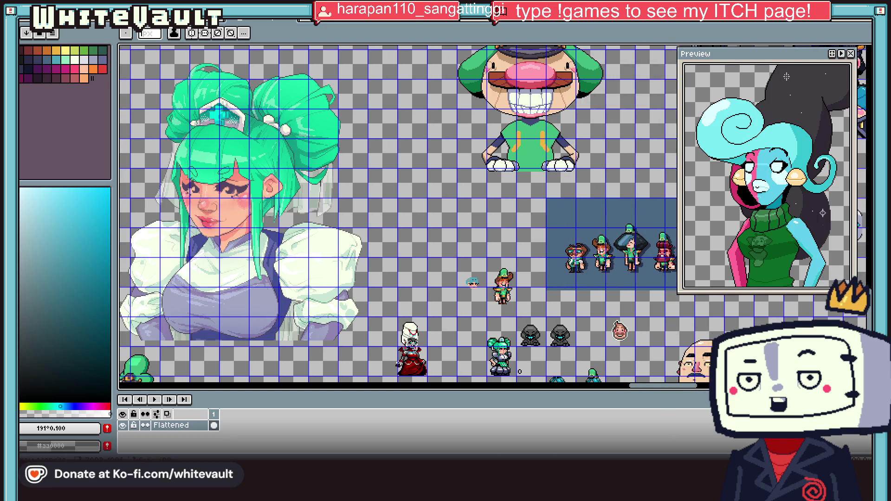
pyautogui.scroll(-3, 671, 394)
pyautogui.moveTo(663, 387)
pyautogui.mouseDown()
pyautogui.moveTo(583, 391)
pyautogui.moveTo(599, 392)
pyautogui.mouseUp()
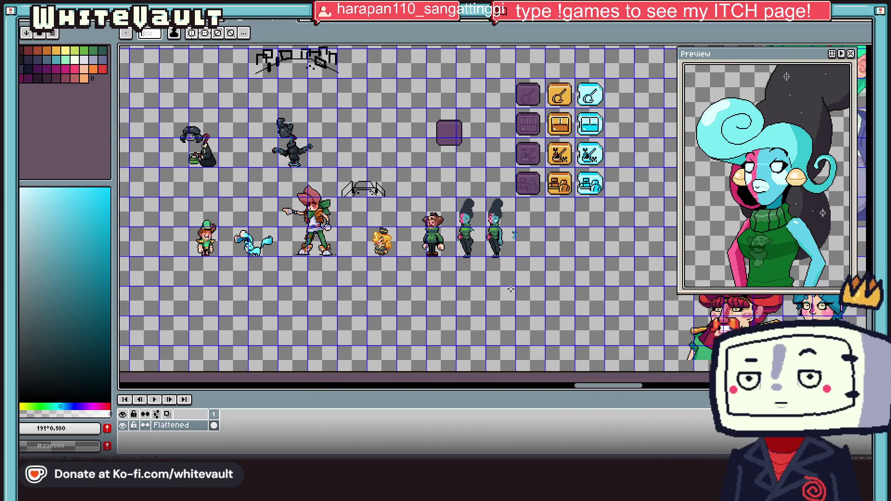
pyautogui.scroll(3, 511, 232)
pyautogui.press('w')
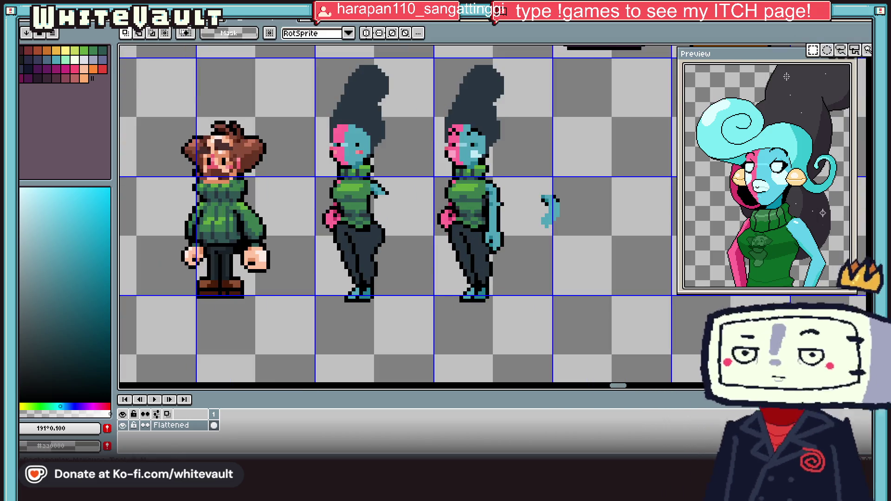
pyautogui.scroll(1, 452, 87)
pyautogui.press('d')
pyautogui.scroll(-2, 533, 159)
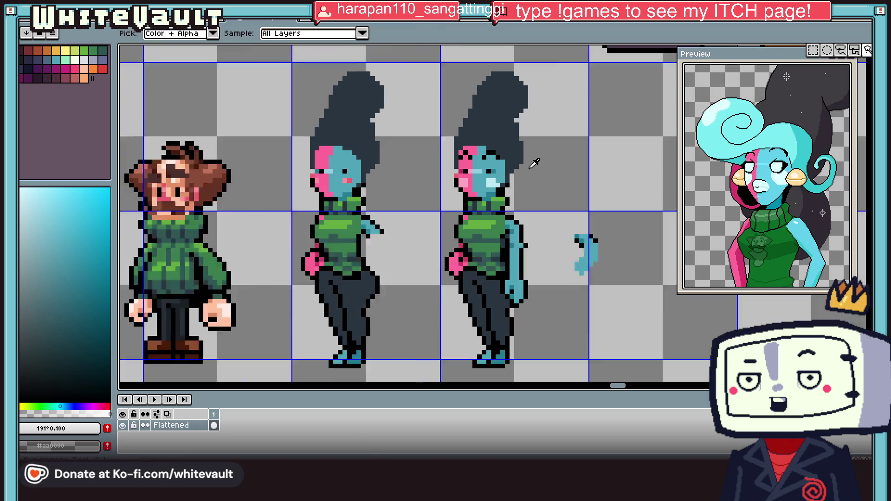
pyautogui.scroll(3, 557, 227)
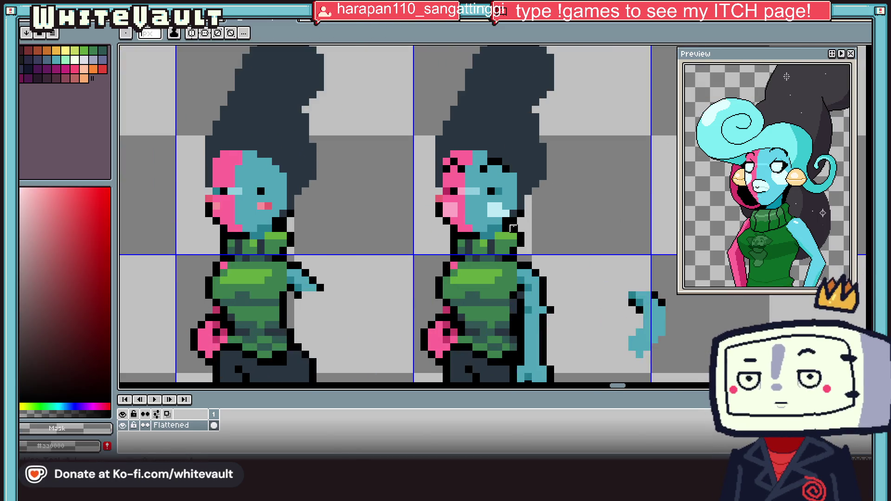
# Eyedrop the sweater greens, ending on the light green #63ab3f from the neck.
pyautogui.press('i')
pyautogui.scroll(-3, 515, 231)
pyautogui.scroll(3, 511, 233)
pyautogui.click(509, 235)
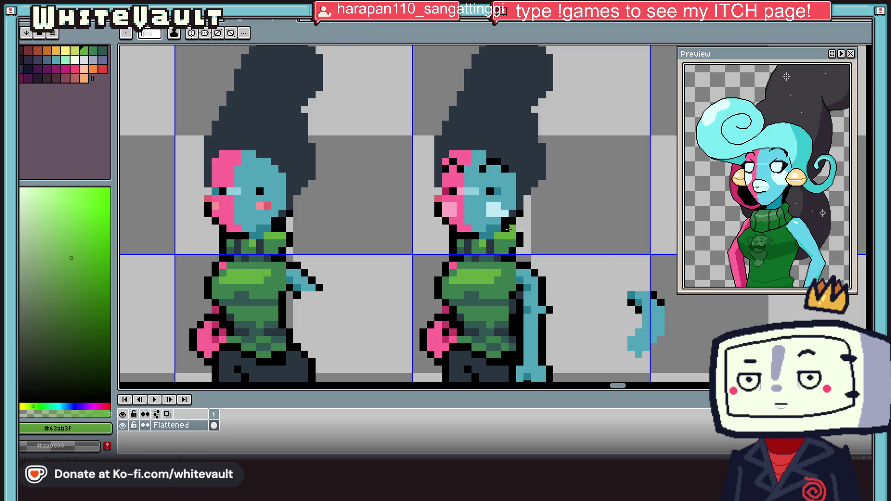
pyautogui.click(517, 224)
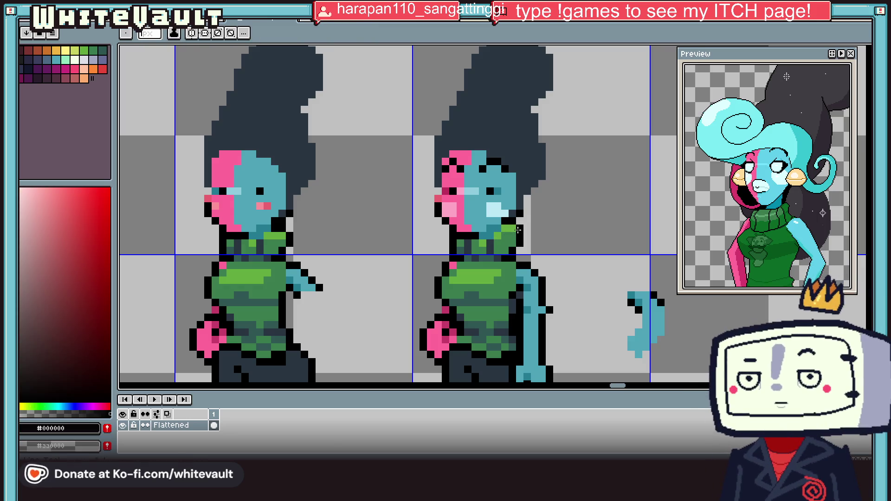
pyautogui.click(496, 235)
pyautogui.scroll(-5, 498, 231)
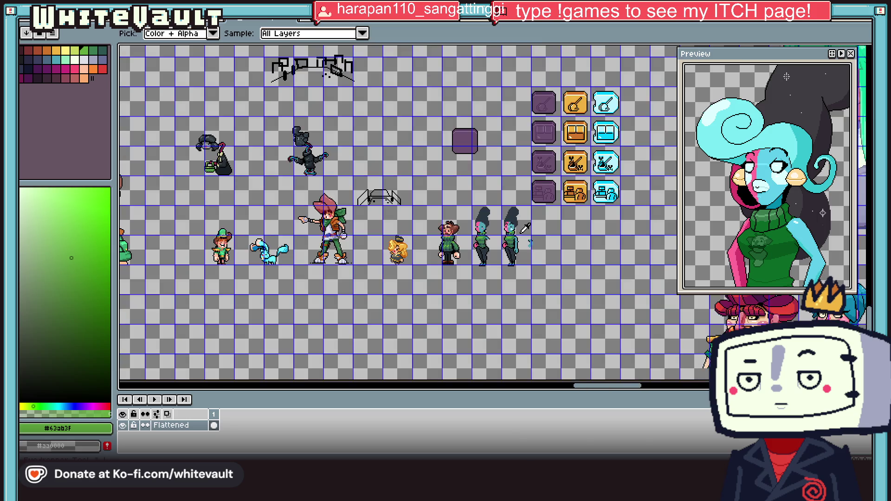
pyautogui.scroll(2, 520, 240)
pyautogui.press('v')
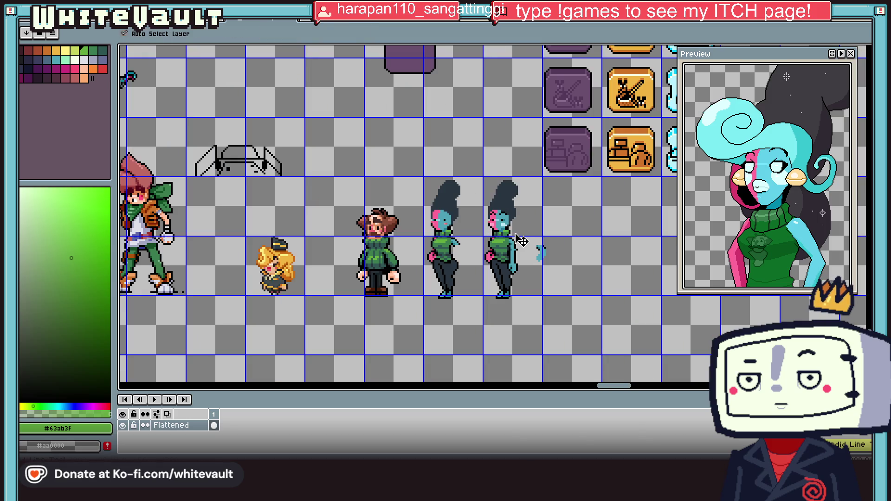
pyautogui.press('i')
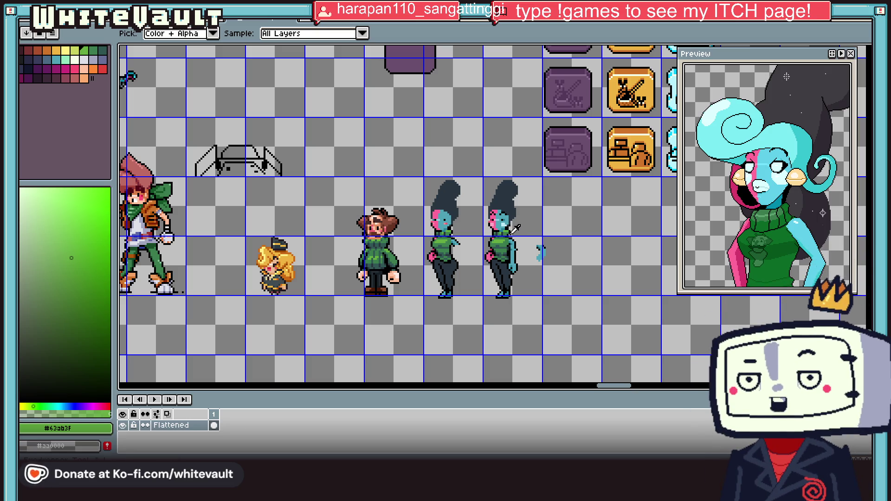
# Paint black outline pixels around the lowered-arm sprite's neck.
pyautogui.scroll(4, 514, 230)
pyautogui.click(530, 262)
pyautogui.keyDown('alt'); pyautogui.click(533, 243); pyautogui.keyUp('alt')
pyautogui.click(518, 228)
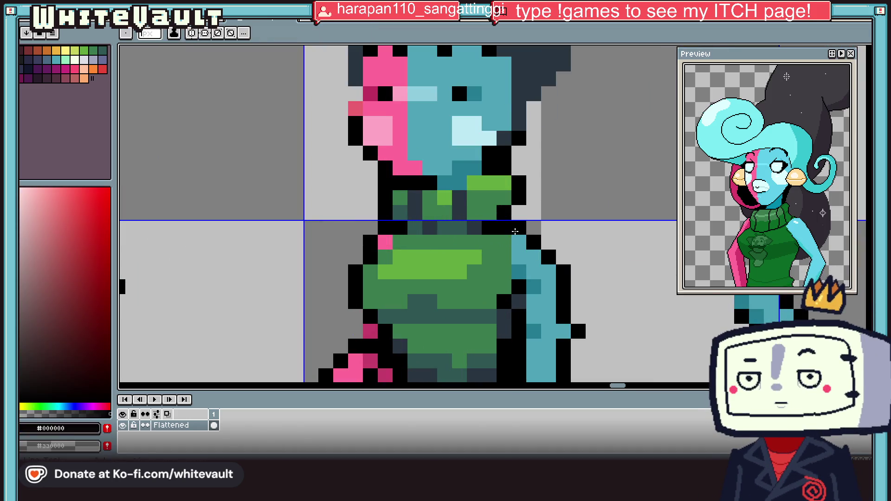
pyautogui.click(533, 228)
# Add a black outline pixel beside the lowered arm.
pyautogui.scroll(-4, 566, 249)
pyautogui.scroll(4, 566, 250)
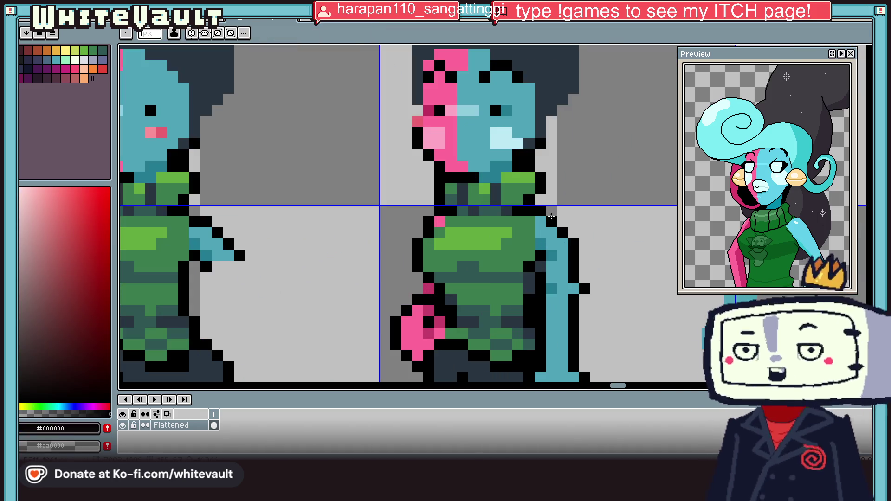
pyautogui.keyDown('alt'); pyautogui.click(551, 233); pyautogui.keyUp('alt')
pyautogui.keyDown('alt'); pyautogui.click(575, 242); pyautogui.keyUp('alt')
pyautogui.click(559, 225)
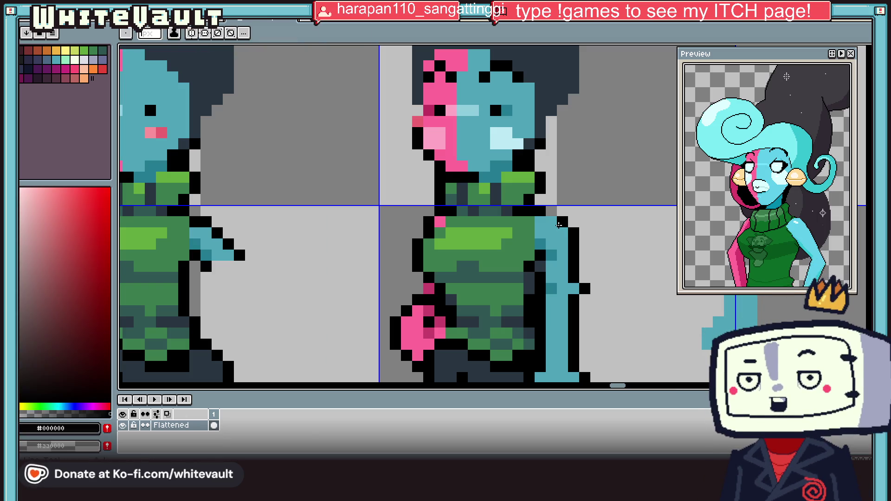
# Sample the dark teal shadow colour from the arm.
pyautogui.press('alt')
pyautogui.keyDown('alt'); pyautogui.click(534, 263); pyautogui.keyUp('alt')
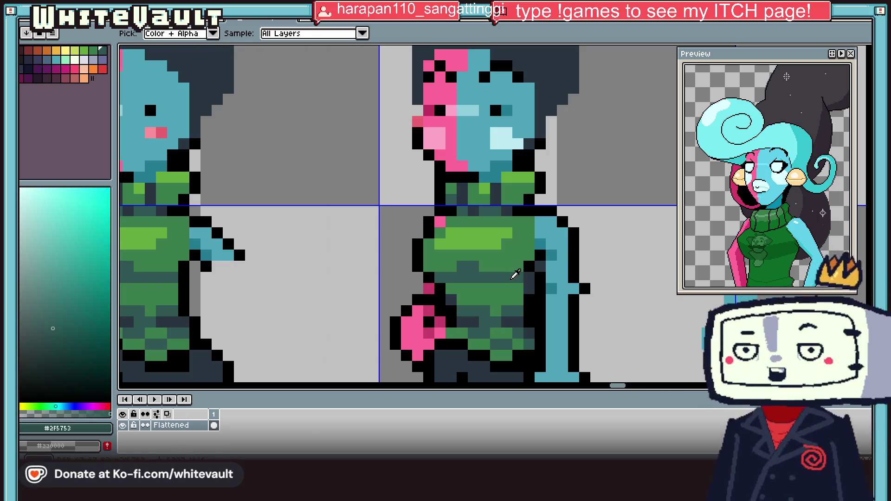
pyautogui.scroll(-4, 564, 232)
pyautogui.scroll(4, 571, 231)
pyautogui.press('alt')
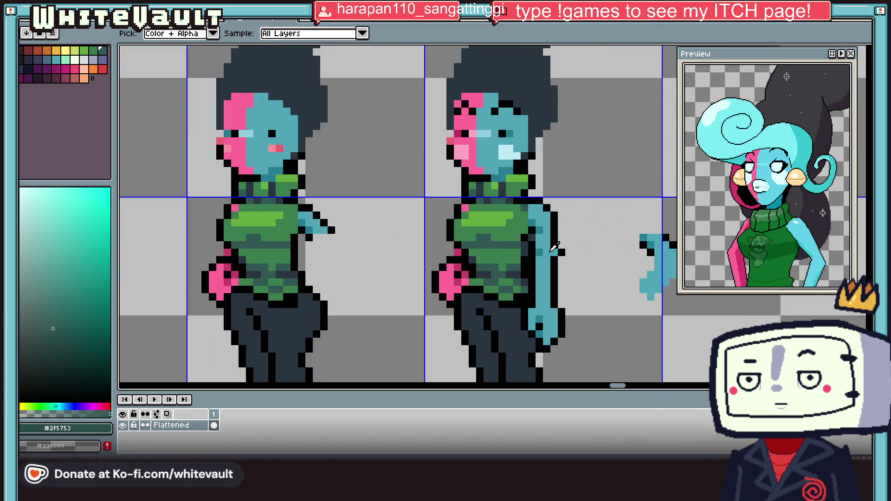
pyautogui.scroll(-3, 573, 200)
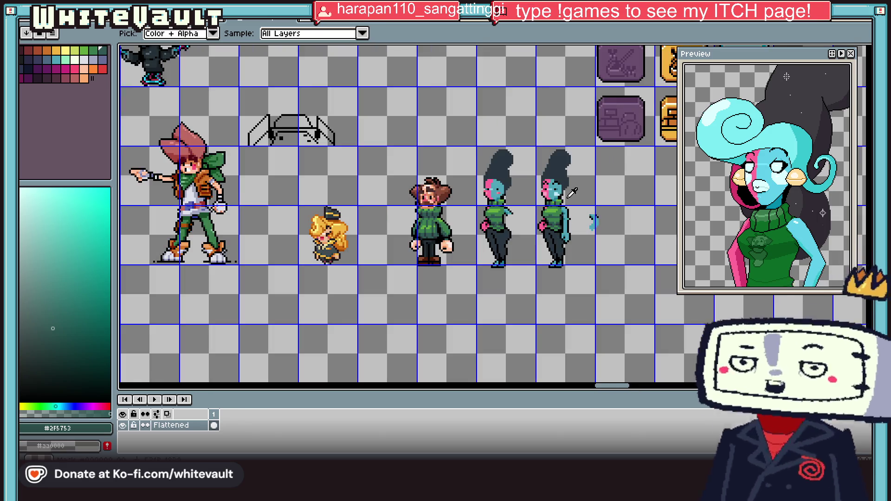
pyautogui.scroll(3, 572, 193)
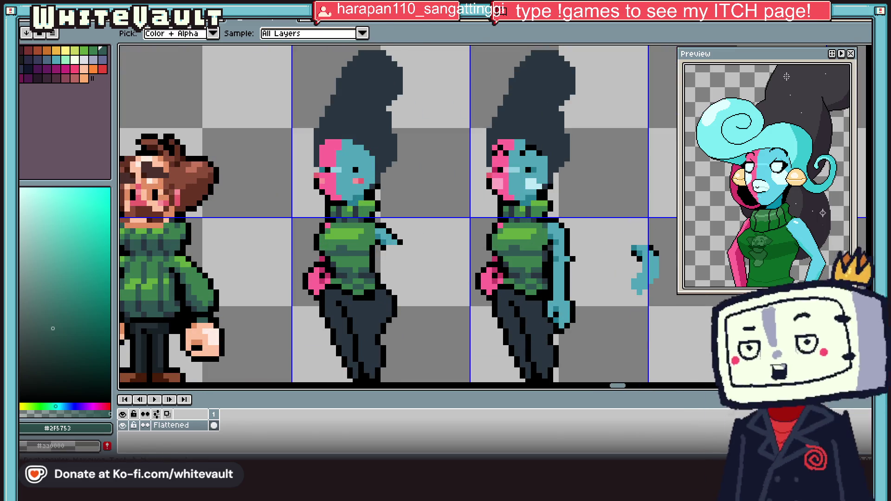
# Select the loose spare arm sprite beside the figure and delete it.
pyautogui.press('m')
pyautogui.moveTo(615, 224)
pyautogui.mouseDown()
pyautogui.moveTo(653, 309)
pyautogui.moveTo(677, 312)
pyautogui.mouseUp()
pyautogui.press('Delete')
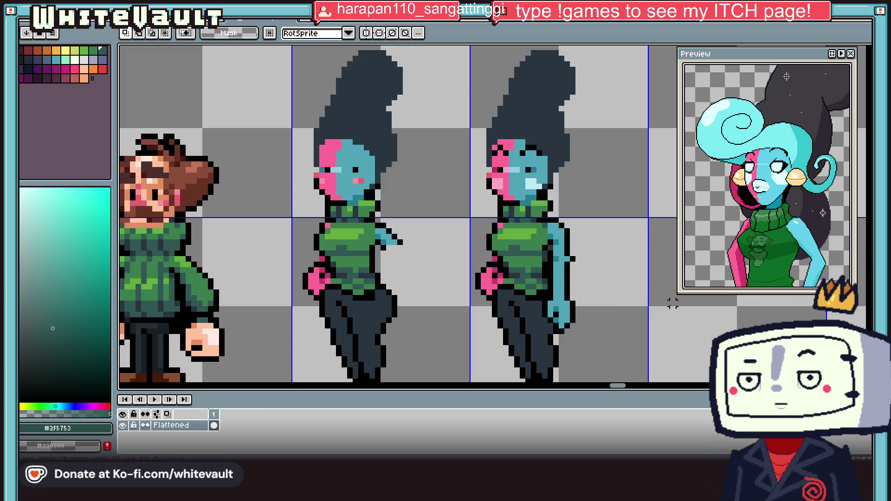
pyautogui.scroll(-2, 624, 174)
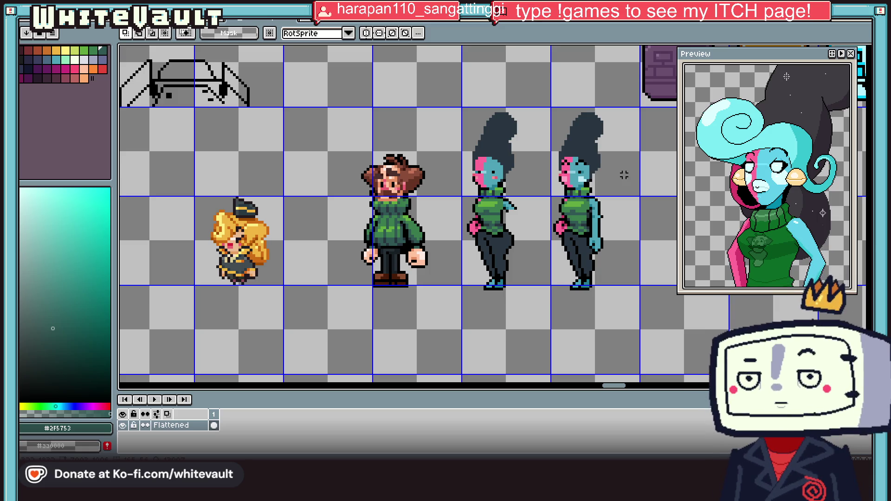
# Pick up the pink colour from the woman's face.
pyautogui.press('i')
pyautogui.scroll(2, 567, 216)
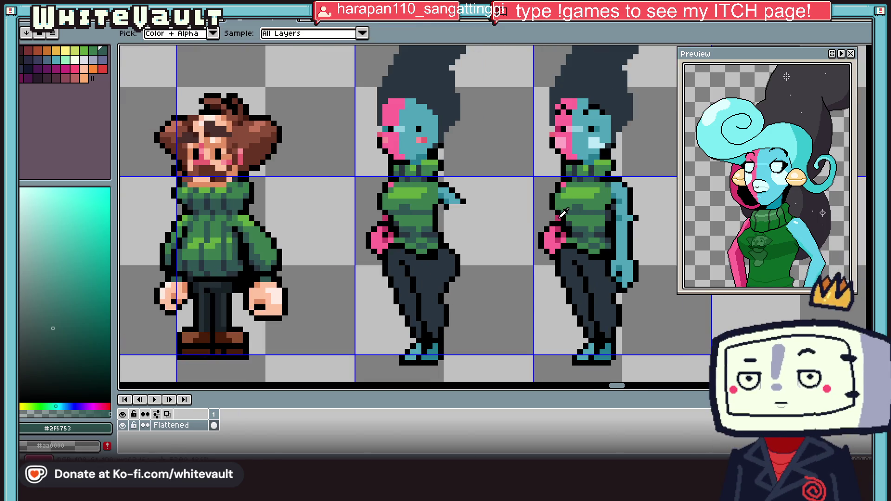
pyautogui.click(560, 184)
pyautogui.press('l')
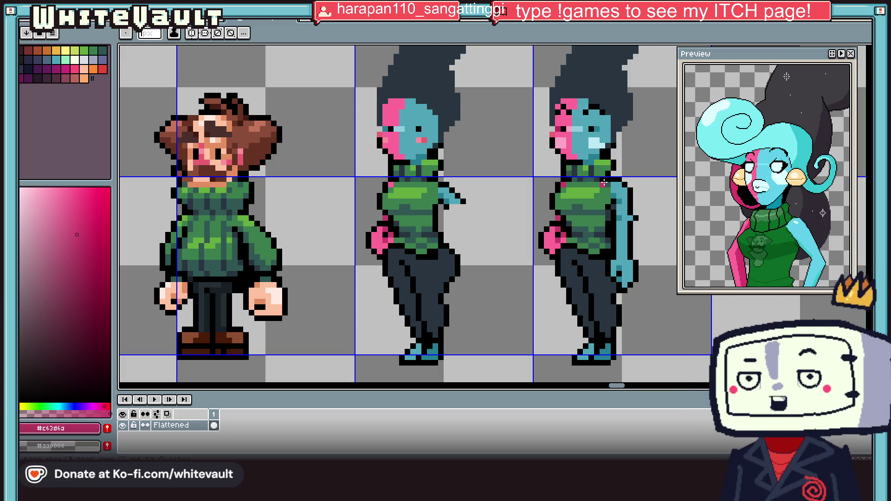
# Sample the teal skin colour #247c91 from the arm as the drawing colour.
pyautogui.press('i')
pyautogui.scroll(-3, 605, 183)
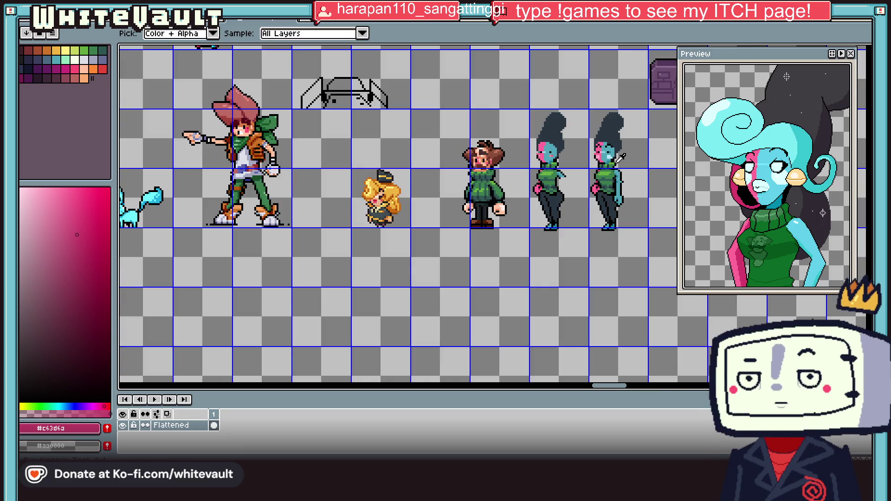
pyautogui.scroll(6, 580, 157)
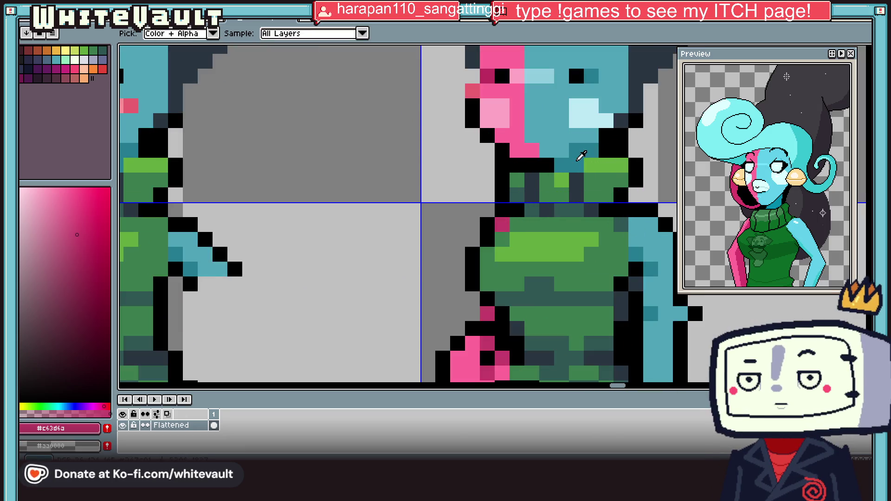
pyautogui.click(578, 160)
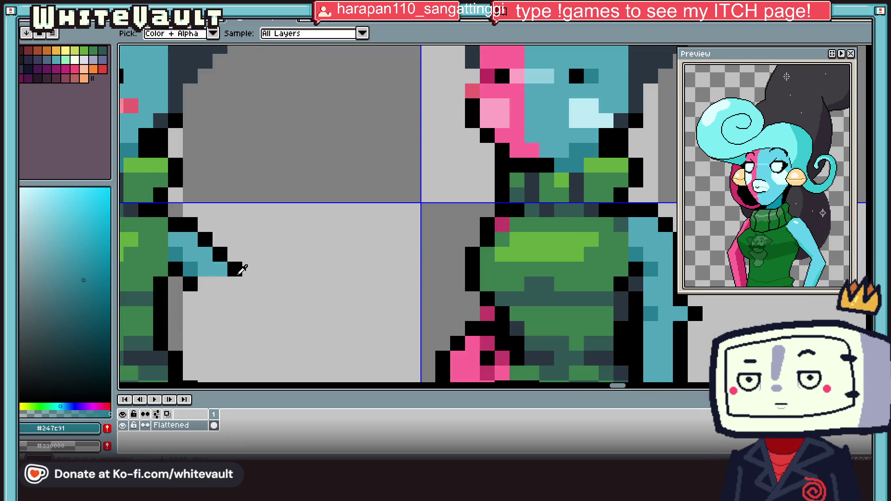
pyautogui.press('l')
pyautogui.scroll(-5, 597, 151)
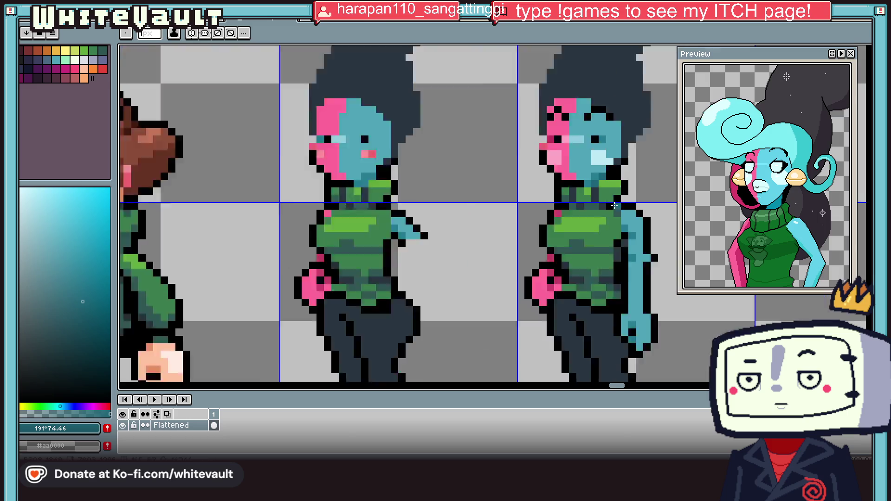
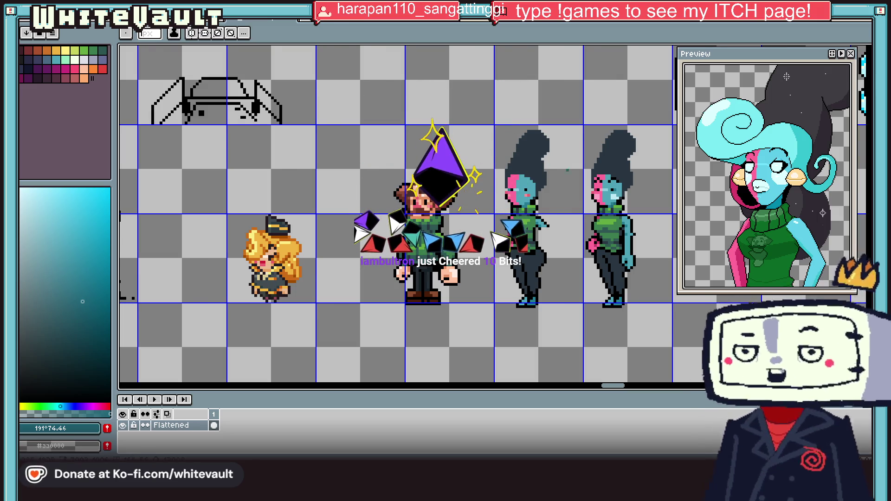
# Paint dark slate hair pixels beside the right side of the woman's head.
pyautogui.scroll(-2, 465, 209)
pyautogui.scroll(3, 464, 209)
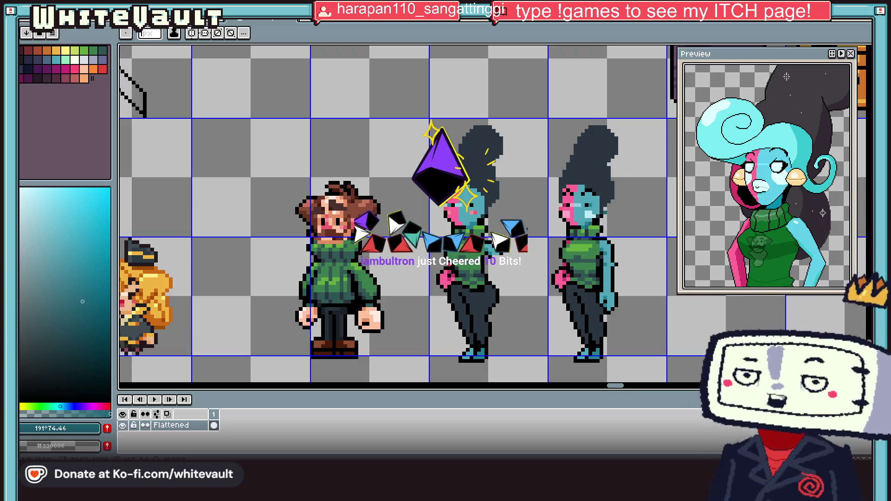
pyautogui.scroll(1, 601, 211)
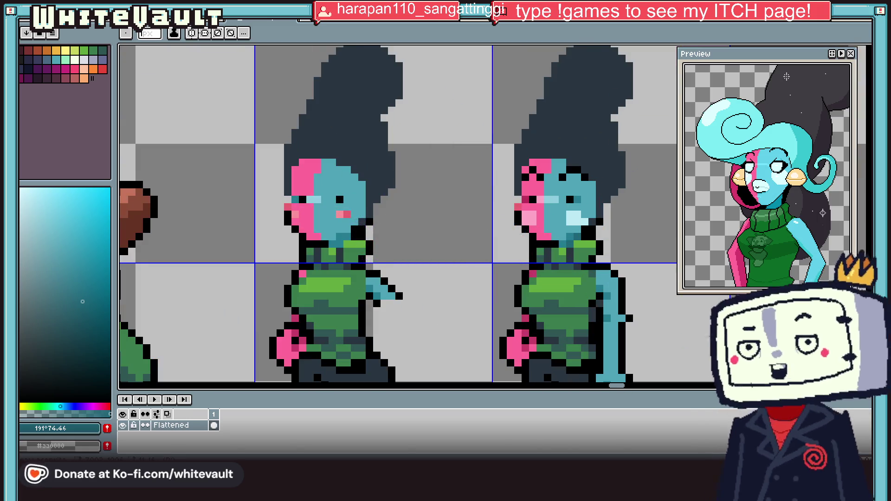
pyautogui.press('i')
pyautogui.click(603, 217)
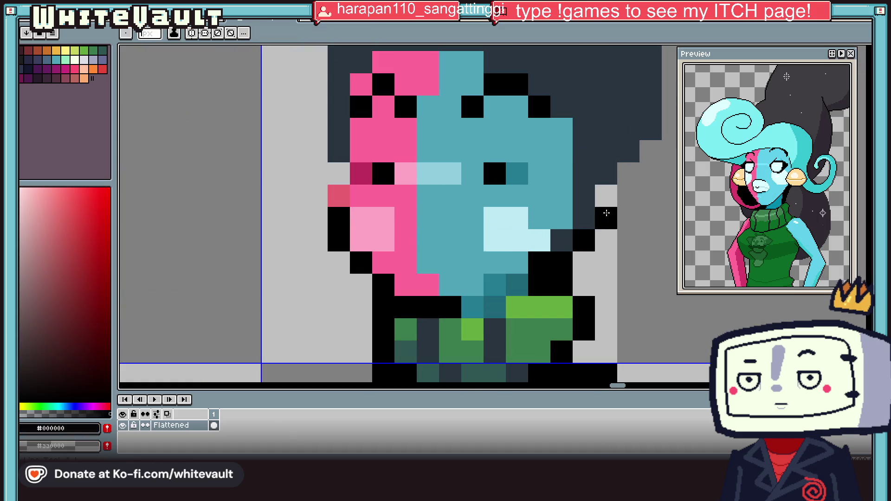
pyautogui.scroll(2, 608, 209)
pyautogui.press('i')
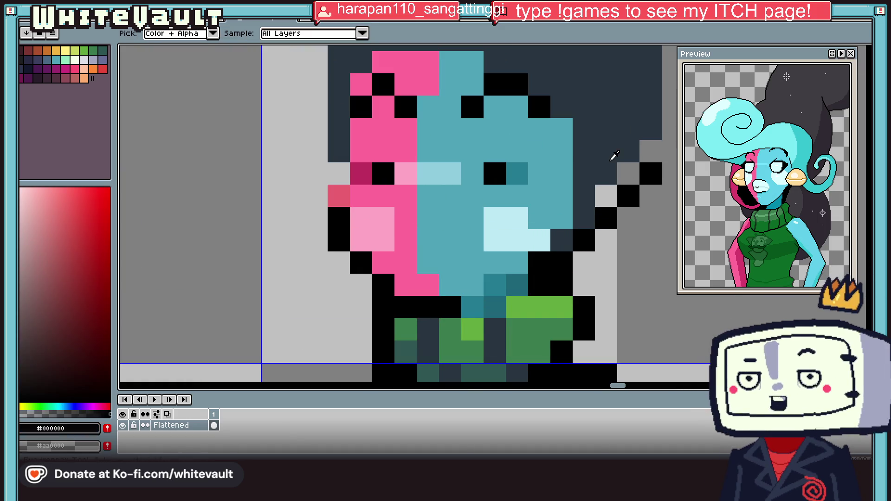
pyautogui.click(606, 174)
pyautogui.scroll(-2, 650, 220)
pyautogui.click(653, 219)
pyautogui.click(641, 232)
pyautogui.click(652, 246)
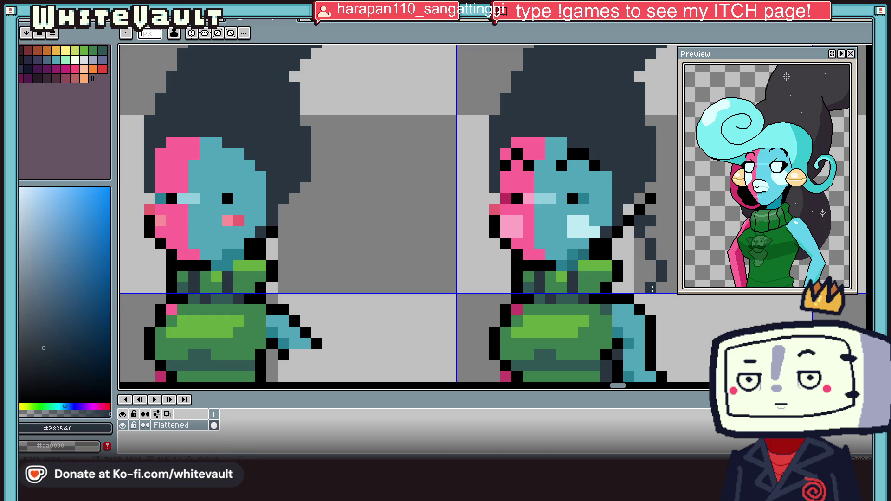
# Bucket-fill the area right of the head with hair colour and add black outline pixels.
pyautogui.press('g')
pyautogui.click(643, 260)
pyautogui.press('i')
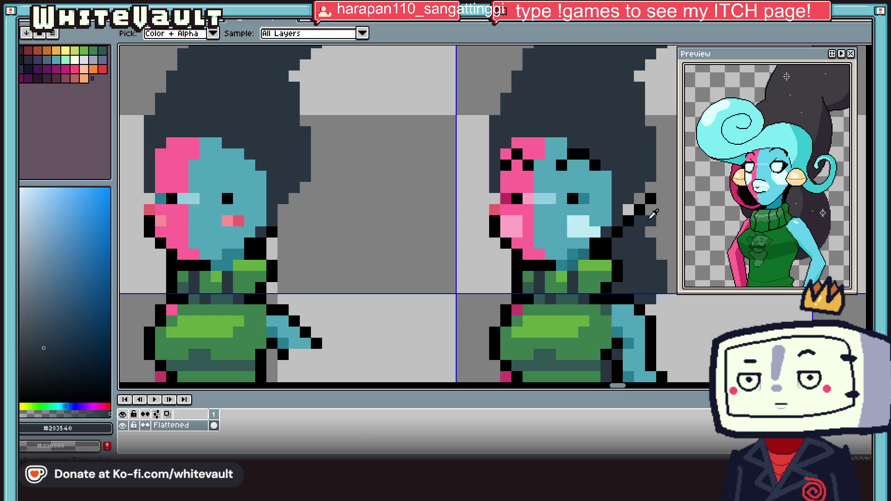
pyautogui.click(653, 218)
pyautogui.click(652, 209)
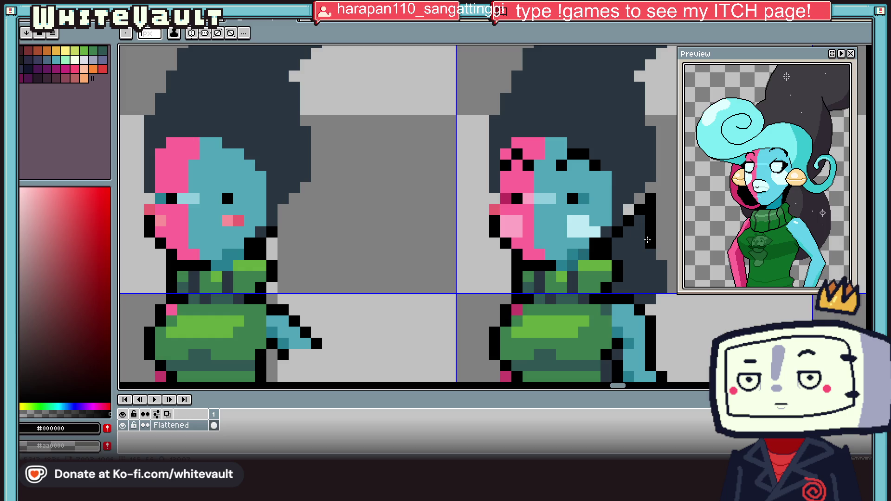
pyautogui.scroll(-3, 655, 253)
pyautogui.press('i')
pyautogui.scroll(2, 656, 230)
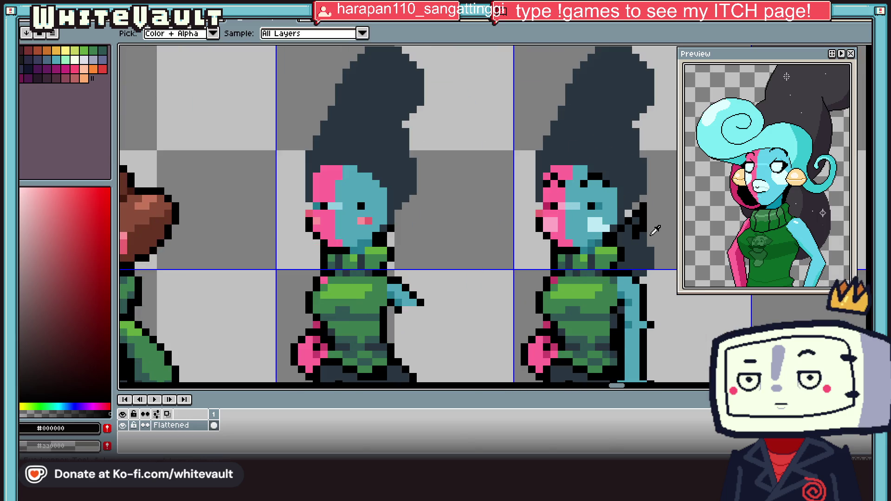
pyautogui.scroll(-2, 663, 228)
pyautogui.scroll(1, 664, 229)
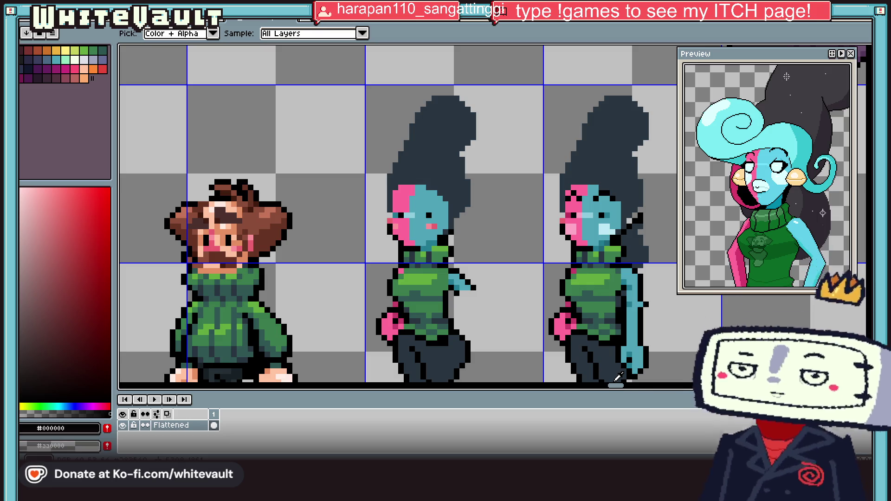
pyautogui.scroll(-3, 487, 200)
pyautogui.scroll(1, 487, 199)
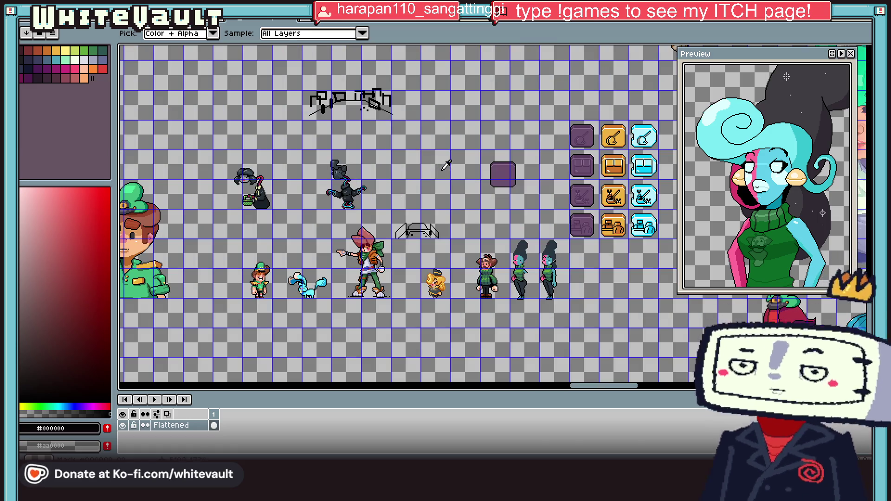
pyautogui.scroll(-1, 446, 166)
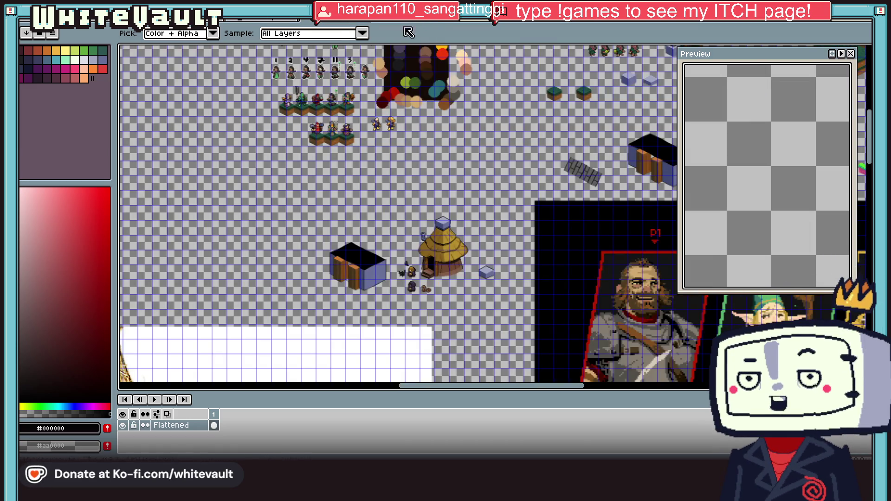
pyautogui.scroll(1, 329, 79)
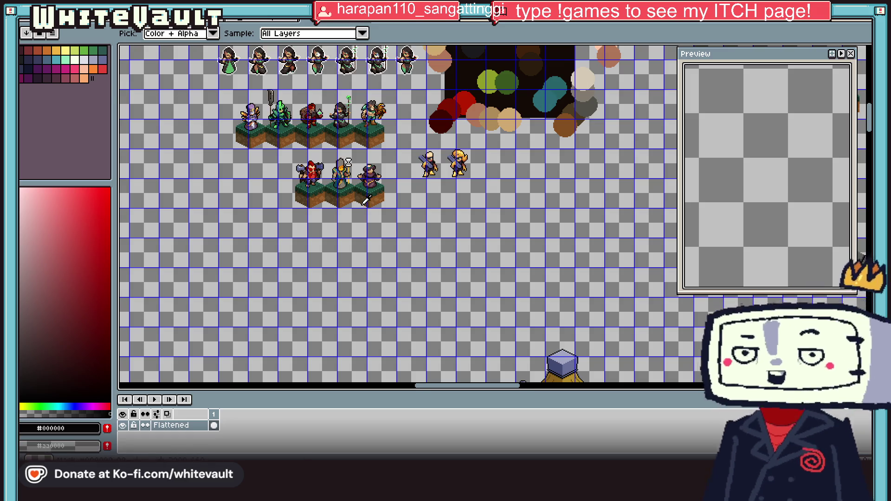
pyautogui.scroll(1, 469, 262)
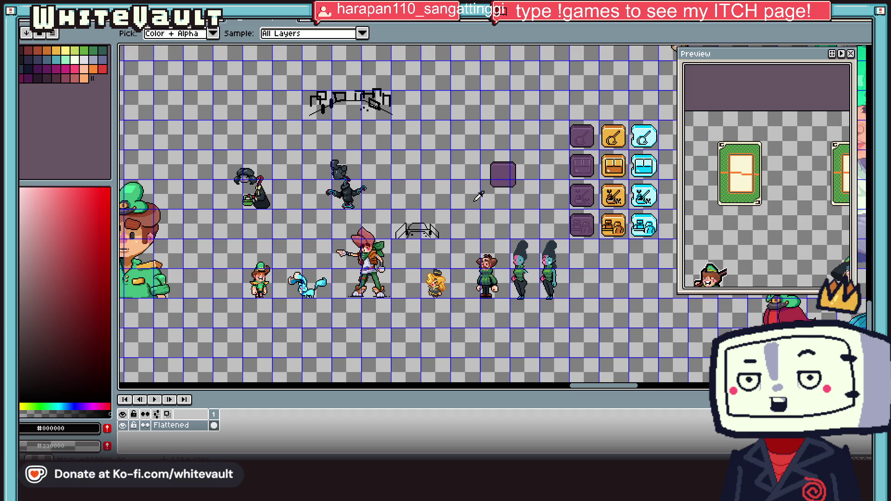
pyautogui.scroll(4, 570, 258)
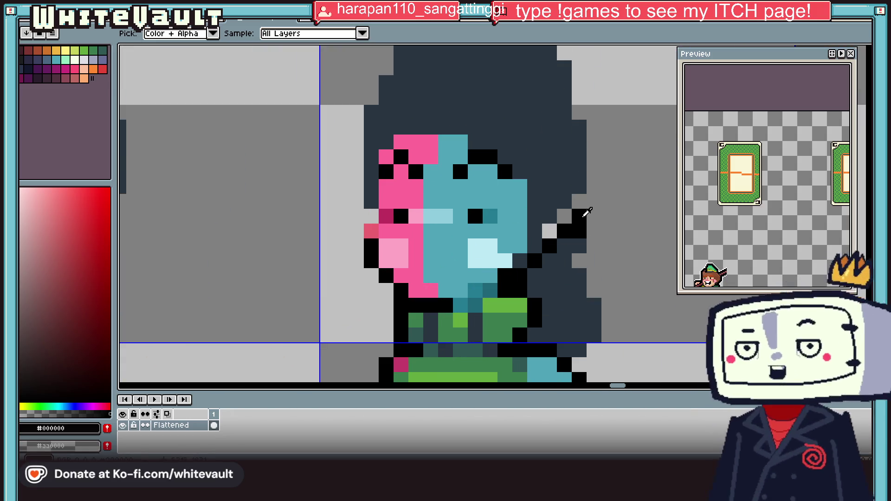
# Draw a black diagonal outline along the lower edge of the hair.
pyautogui.click(600, 221)
pyautogui.click(579, 231)
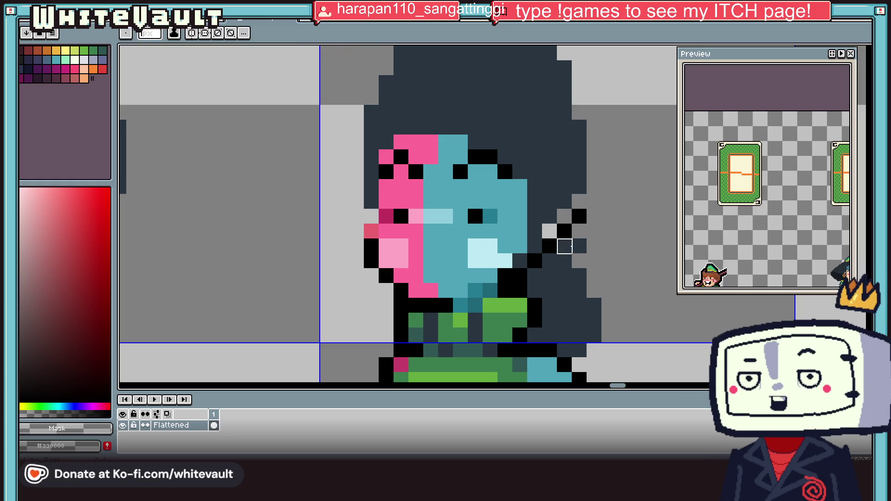
pyautogui.keyDown('alt'); pyautogui.click(567, 248); pyautogui.keyUp('alt')
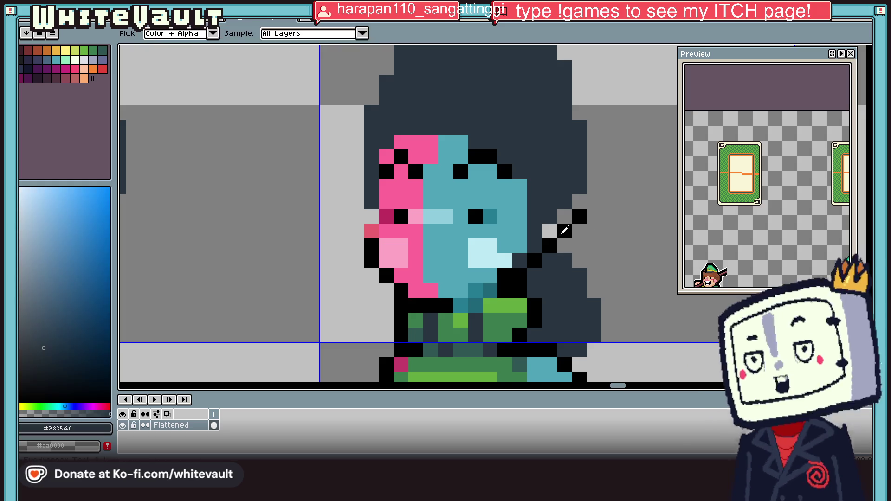
pyautogui.keyDown('alt'); pyautogui.click(564, 230); pyautogui.keyUp('alt')
pyautogui.moveTo(564, 259); pyautogui.dragTo(598, 320)
pyautogui.click(596, 350)
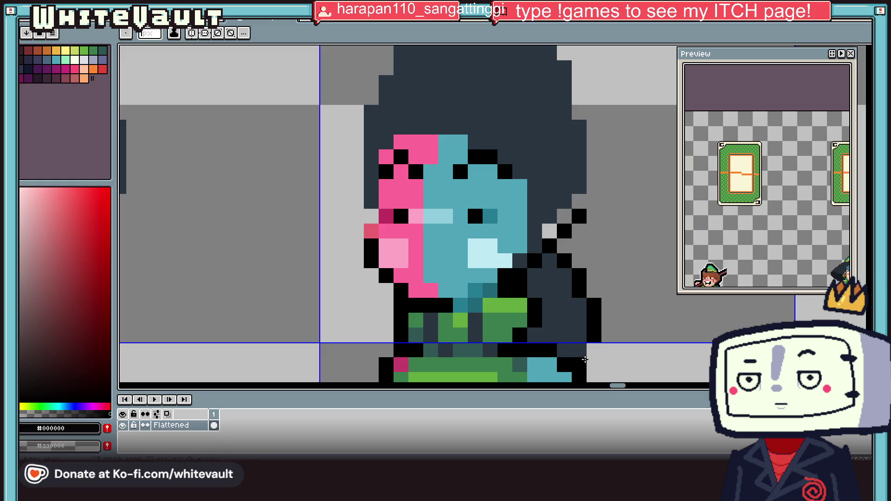
pyautogui.scroll(-2, 590, 353)
pyautogui.scroll(1, 595, 250)
# Outline the hair's right edge in black up to its top-right corner.
pyautogui.moveTo(602, 264)
pyautogui.mouseDown()
pyautogui.moveTo(602, 204)
pyautogui.moveTo(576, 150)
pyautogui.moveTo(613, 105)
pyautogui.moveTo(611, 70)
pyautogui.mouseUp()
pyautogui.scroll(1, 611, 69)
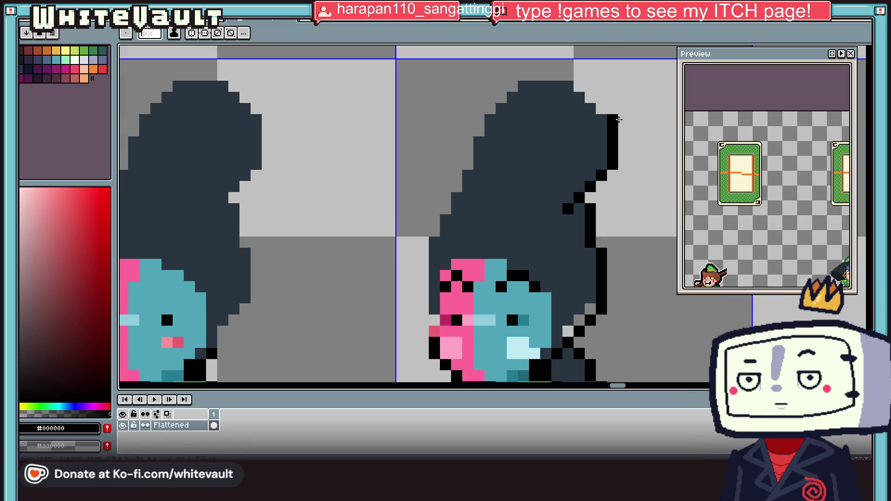
pyautogui.scroll(-2, 789, 201)
pyautogui.moveTo(806, 196); pyautogui.dragTo(789, 201)
pyautogui.scroll(3, 789, 201)
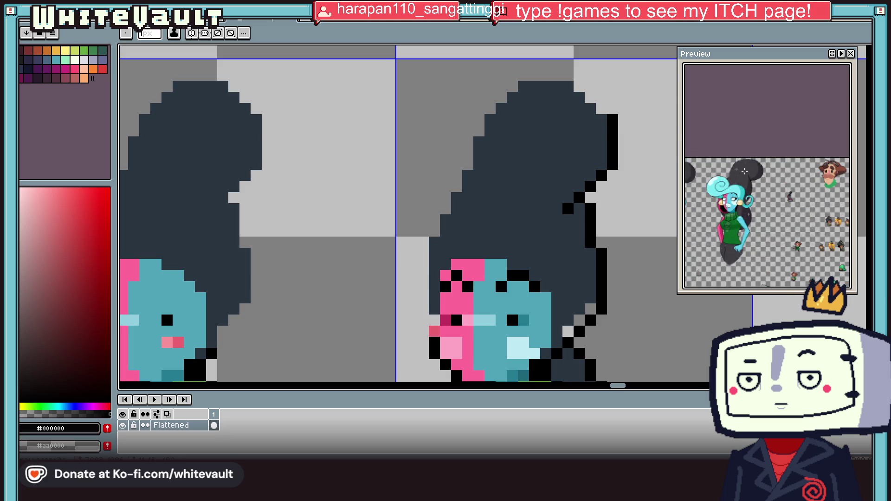
pyautogui.click(590, 98)
pyautogui.scroll(1, 597, 100)
pyautogui.moveTo(604, 112)
pyautogui.mouseDown()
pyautogui.moveTo(587, 94)
pyautogui.moveTo(509, 81)
pyautogui.moveTo(457, 111)
pyautogui.moveTo(469, 110)
pyautogui.mouseUp()
# Outline the hair's left edge downward in black.
pyautogui.moveTo(444, 182)
pyautogui.mouseDown()
pyautogui.moveTo(424, 203)
pyautogui.moveTo(393, 288)
pyautogui.moveTo(382, 293)
pyautogui.moveTo(367, 362)
pyautogui.mouseUp()
pyautogui.scroll(-3, 370, 278)
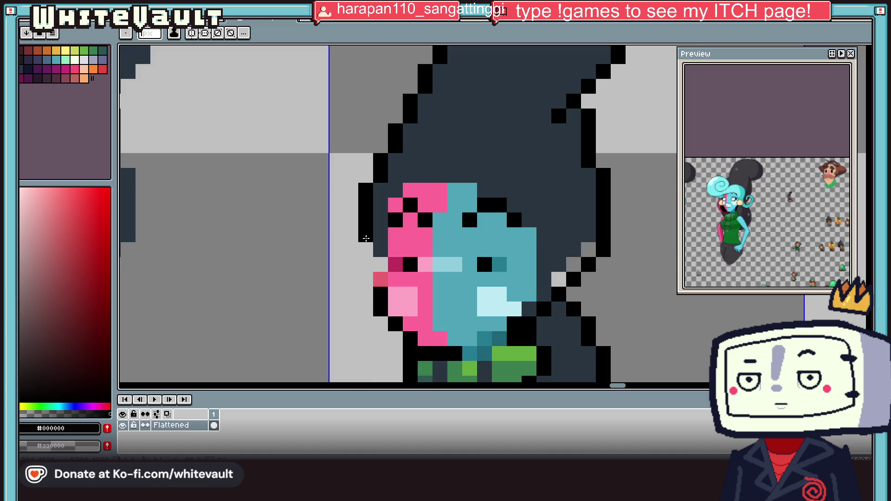
pyautogui.scroll(1, 375, 257)
pyautogui.click(362, 246)
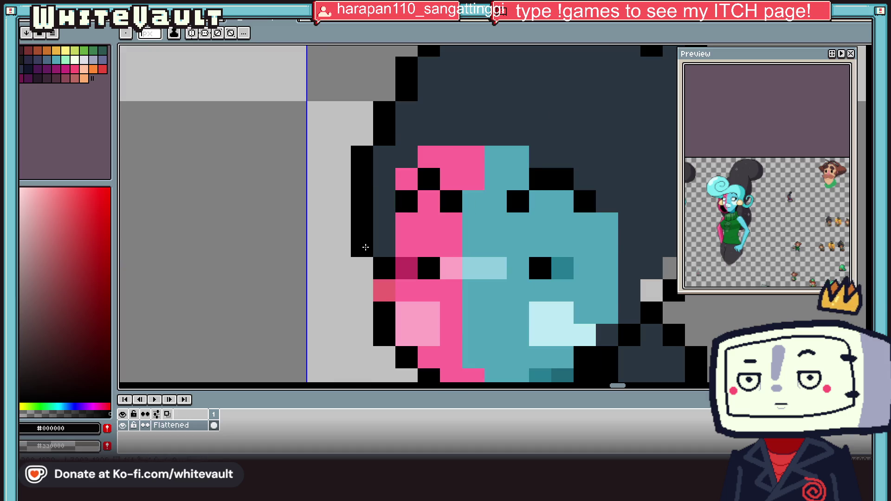
pyautogui.scroll(-3, 380, 260)
pyautogui.scroll(1, 485, 251)
pyautogui.scroll(1, 484, 251)
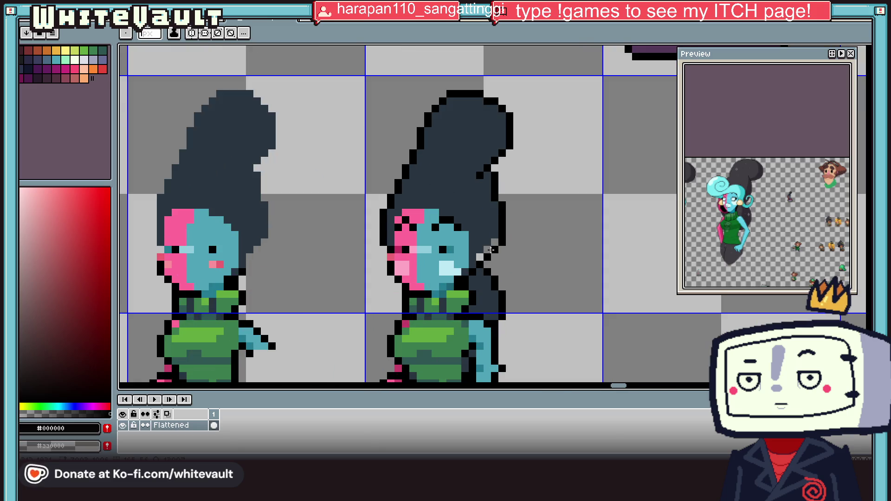
pyautogui.keyDown('alt'); pyautogui.click(485, 250); pyautogui.keyUp('alt')
# Shade the lower hair darker navy with pixels along the outline and a bucket fill.
pyautogui.keyDown('alt'); pyautogui.click(459, 264); pyautogui.keyUp('alt')
pyautogui.scroll(2, 494, 241)
pyautogui.click(478, 253)
pyautogui.click(463, 268)
pyautogui.click(449, 283)
pyautogui.click(433, 298)
pyautogui.press('g')
pyautogui.click(459, 310)
pyautogui.scroll(-5, 459, 310)
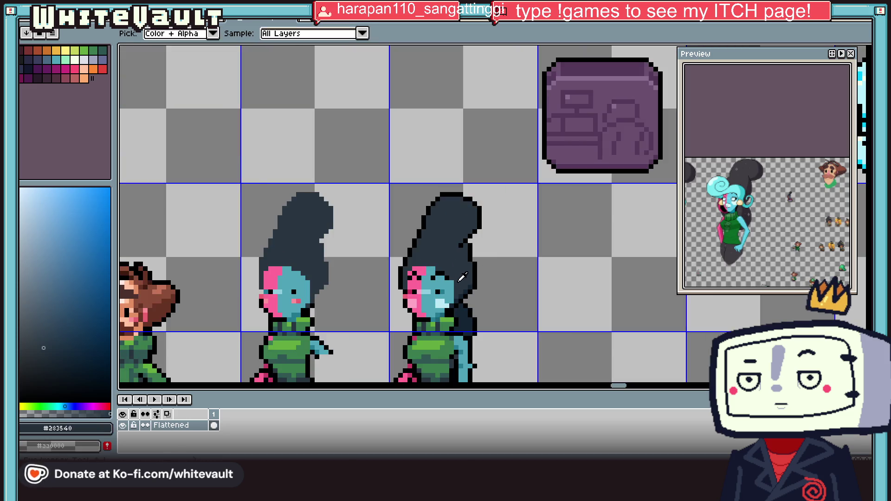
pyautogui.scroll(4, 460, 311)
# Extend navy hair down the left side of the face and redraw its black outline.
pyautogui.press('l')
pyautogui.moveTo(324, 313)
pyautogui.mouseDown()
pyautogui.moveTo(313, 324)
pyautogui.moveTo(324, 332)
pyautogui.mouseUp()
pyautogui.scroll(-1, 313, 324)
pyautogui.moveTo(329, 278); pyautogui.dragTo(324, 329)
pyautogui.keyDown('alt'); pyautogui.click(338, 265); pyautogui.keyUp('alt')
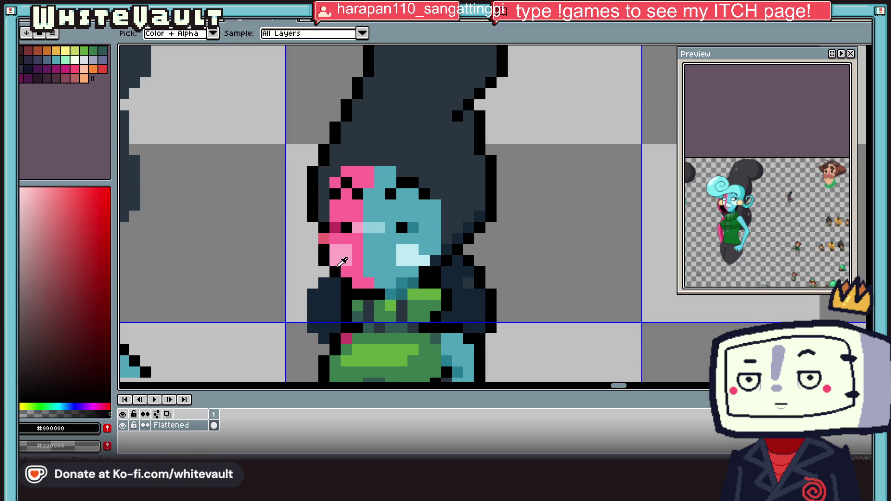
pyautogui.moveTo(313, 293)
pyautogui.mouseDown()
pyautogui.moveTo(313, 317)
pyautogui.moveTo(324, 330)
pyautogui.moveTo(318, 348)
pyautogui.mouseUp()
pyautogui.keyDown('alt'); pyautogui.click(324, 307); pyautogui.keyUp('alt')
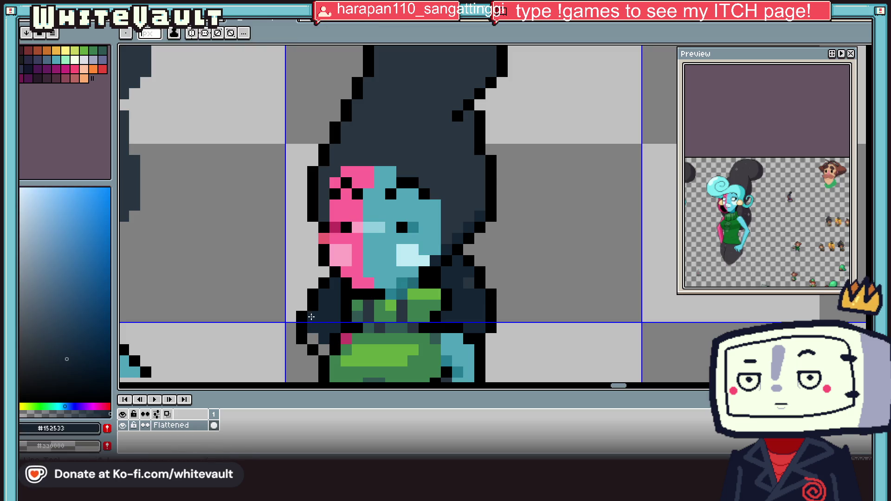
pyautogui.scroll(-3, 302, 321)
pyautogui.scroll(2, 385, 297)
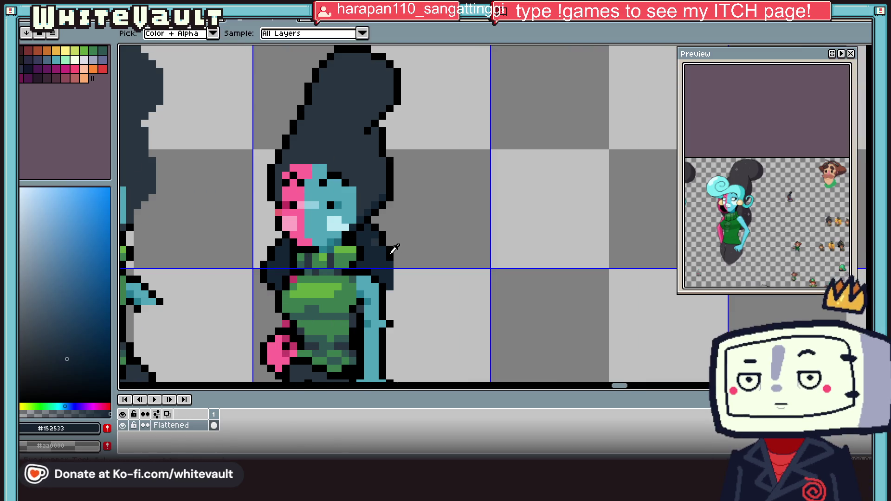
pyautogui.keyDown('alt'); pyautogui.click(387, 283); pyautogui.keyUp('alt')
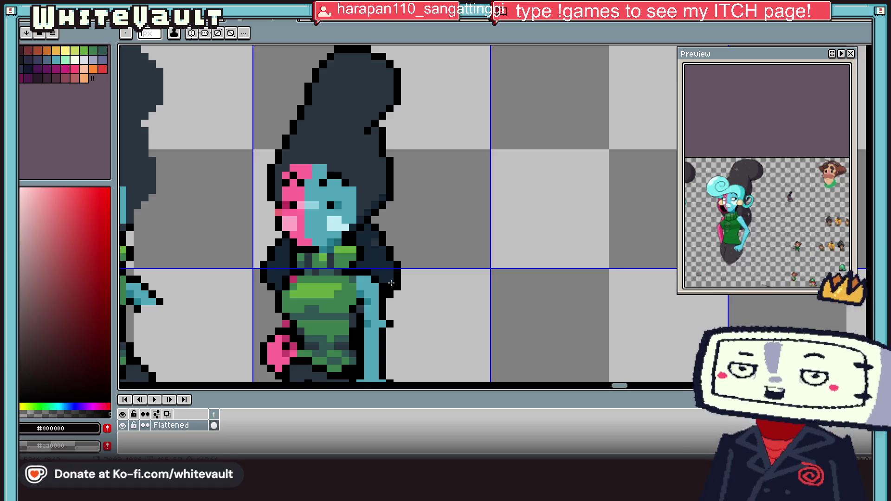
# Sample the sprite's dark navy and darken it in the colour picker.
pyautogui.scroll(-2, 391, 284)
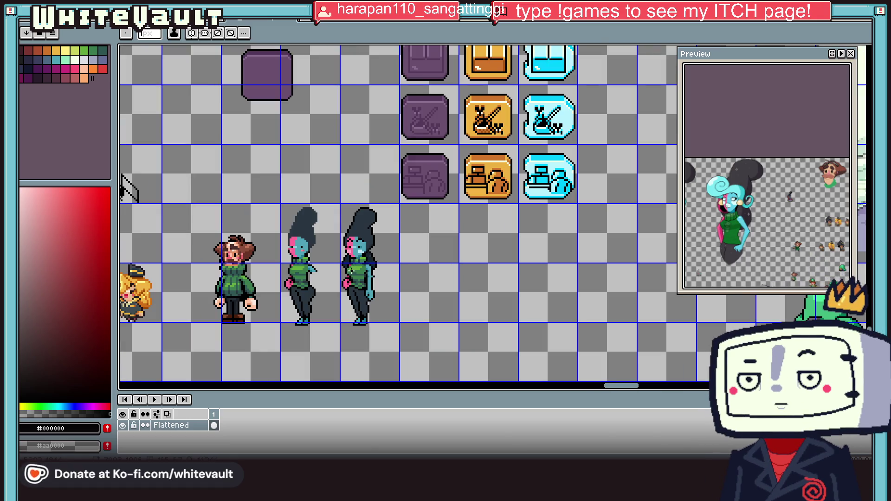
pyautogui.scroll(1, 352, 274)
pyautogui.press('i')
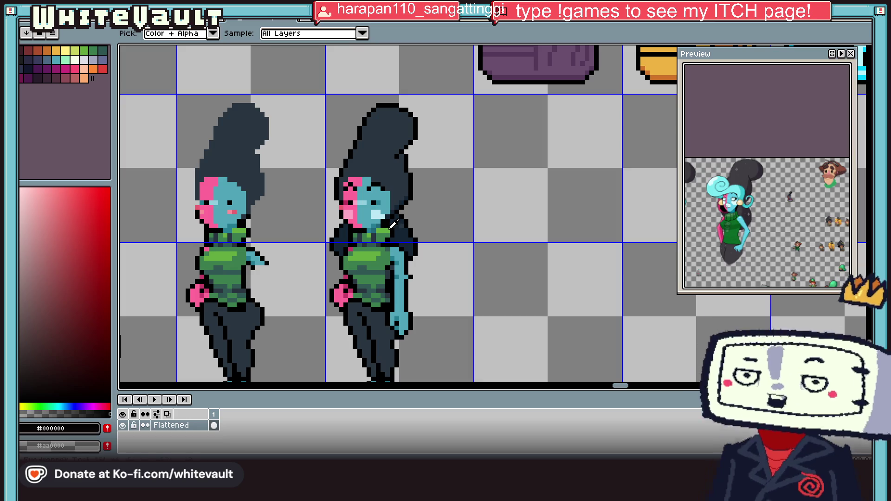
pyautogui.scroll(3, 394, 223)
pyautogui.click(402, 200)
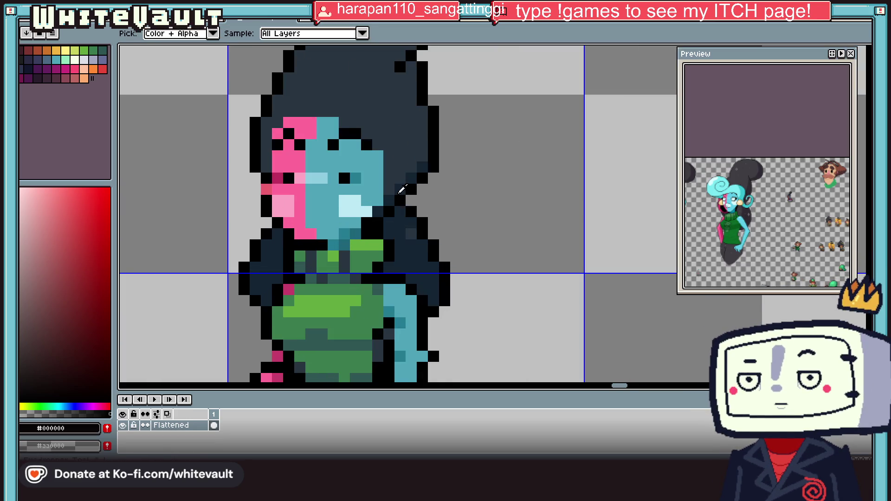
pyautogui.click(74, 378)
pyautogui.press('b')
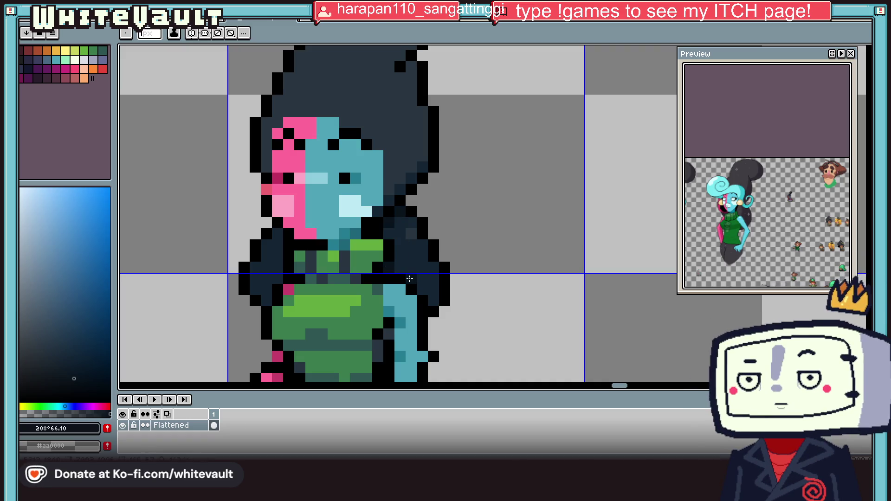
pyautogui.scroll(-3, 301, 223)
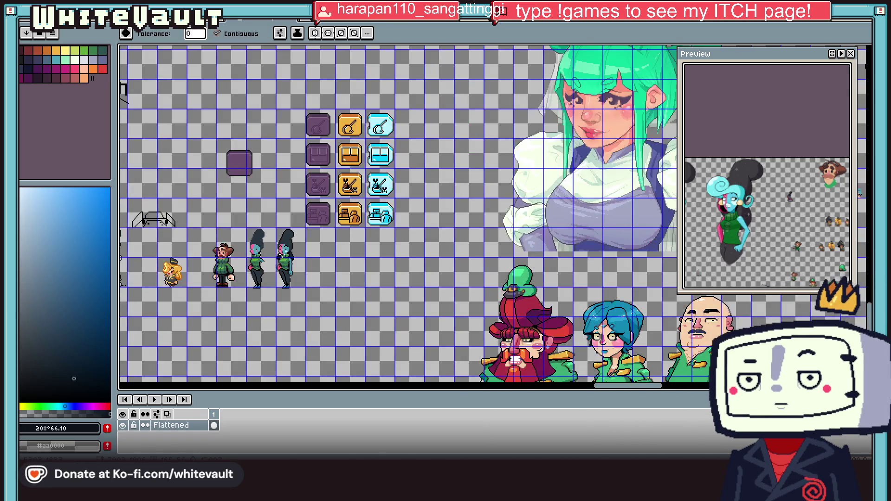
pyautogui.scroll(2, 301, 219)
# Paint dark teal shading across the face and fill the light-teal face patch.
pyautogui.press('i')
pyautogui.scroll(1, 364, 198)
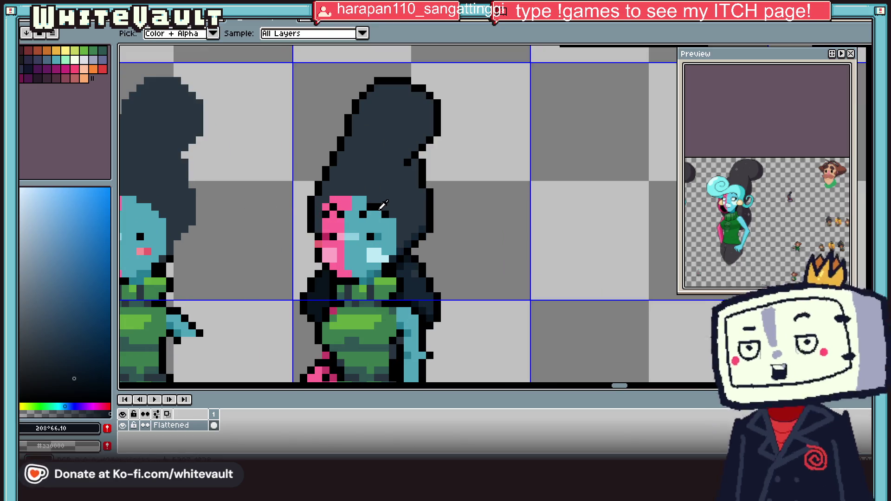
pyautogui.scroll(-2, 352, 189)
pyautogui.scroll(3, 353, 189)
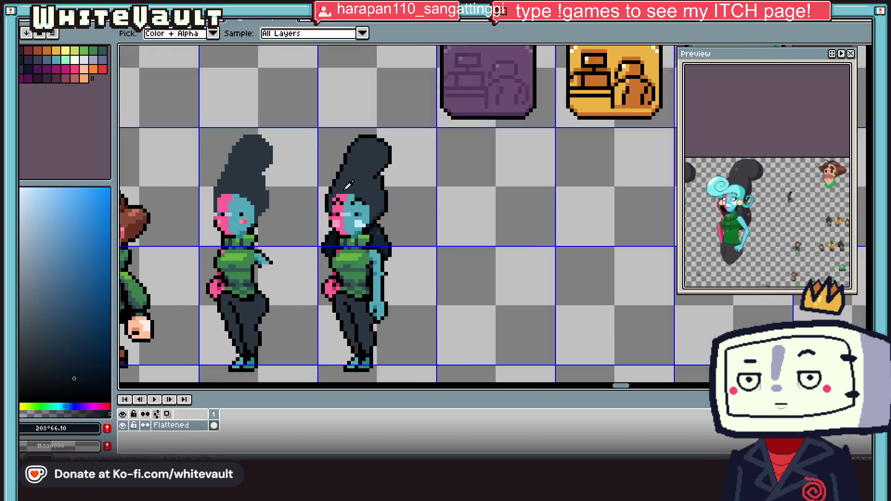
pyautogui.click(380, 226)
pyautogui.press('b')
pyautogui.scroll(2, 379, 227)
pyautogui.moveTo(331, 207)
pyautogui.mouseDown()
pyautogui.moveTo(374, 207)
pyautogui.moveTo(389, 194)
pyautogui.mouseUp()
pyautogui.press('g')
pyautogui.click(351, 180)
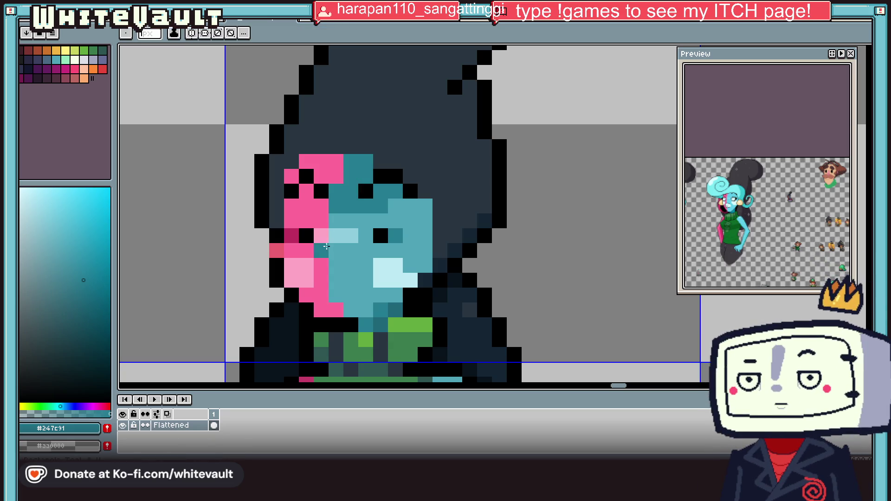
# Darken the face pink to crimson, paint two pixels and fill the top pink patch.
pyautogui.press('i')
pyautogui.click(329, 218)
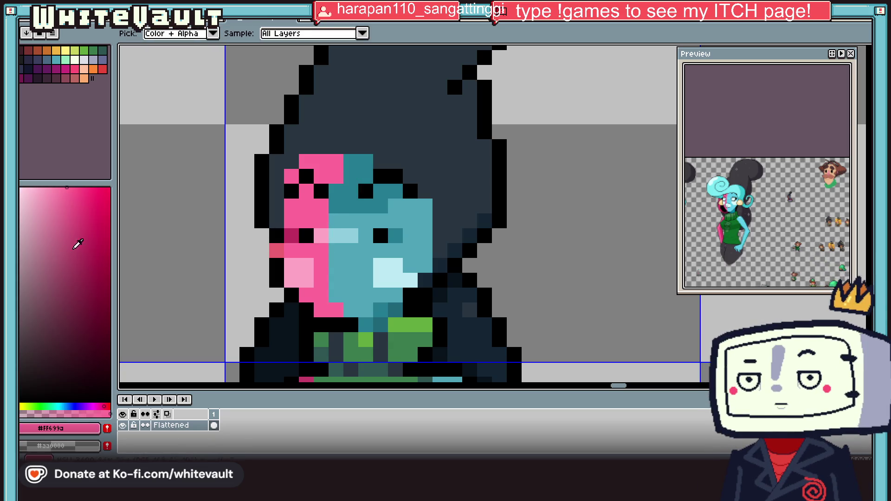
pyautogui.click(84, 227)
pyautogui.press('b')
pyautogui.moveTo(321, 207); pyautogui.dragTo(306, 196)
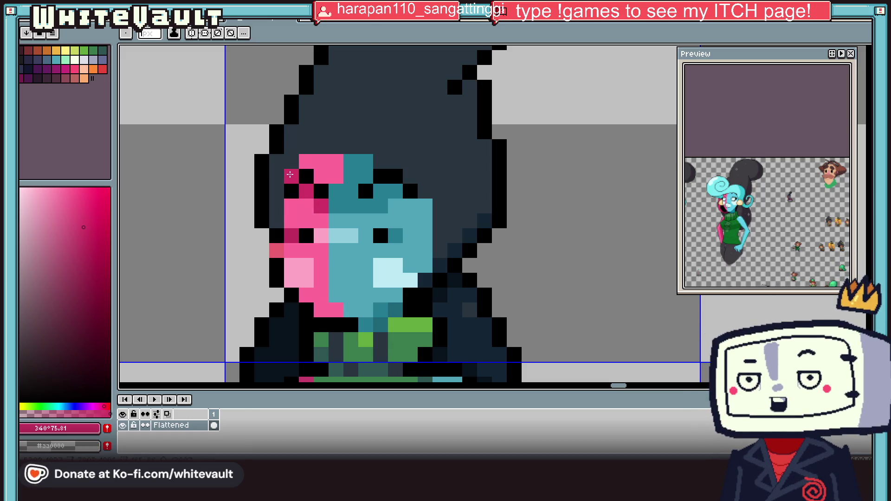
pyautogui.press('g')
pyautogui.click(322, 168)
pyautogui.scroll(-5, 362, 188)
pyautogui.scroll(5, 372, 188)
# Pick the face's dark teal again for further line shading.
pyautogui.press('i')
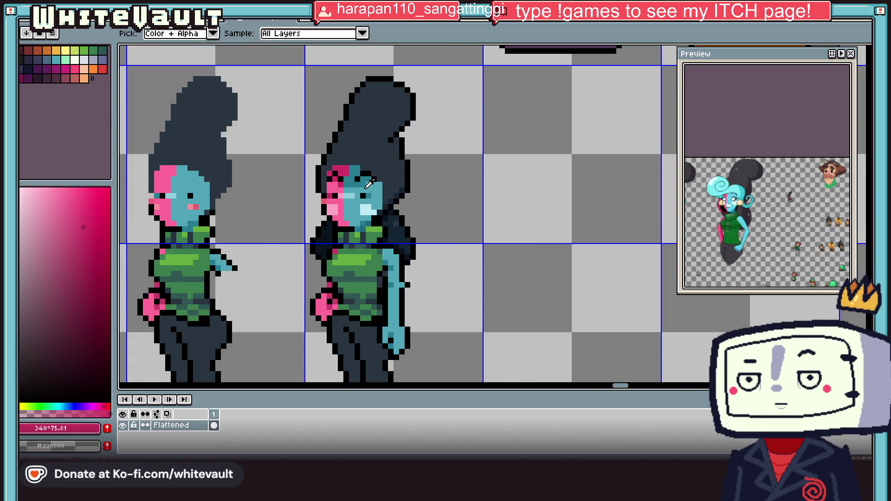
pyautogui.click(377, 186)
pyautogui.press('l')
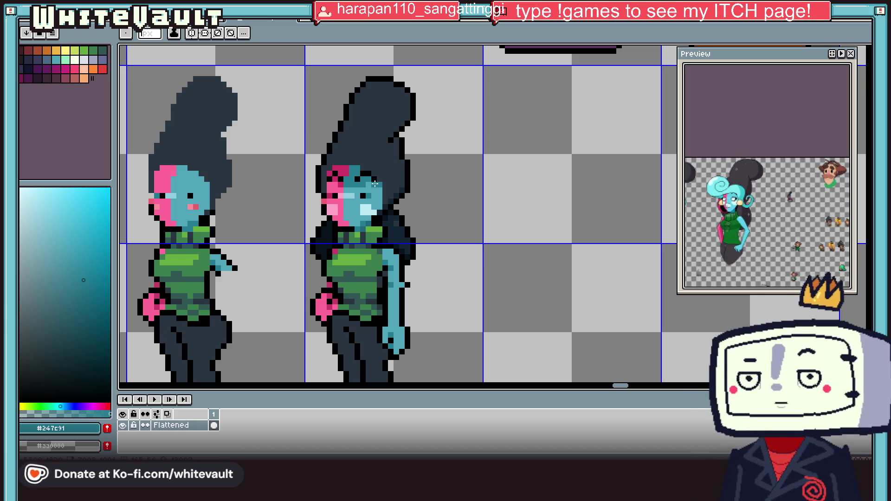
pyautogui.press('i')
pyautogui.scroll(-4, 375, 179)
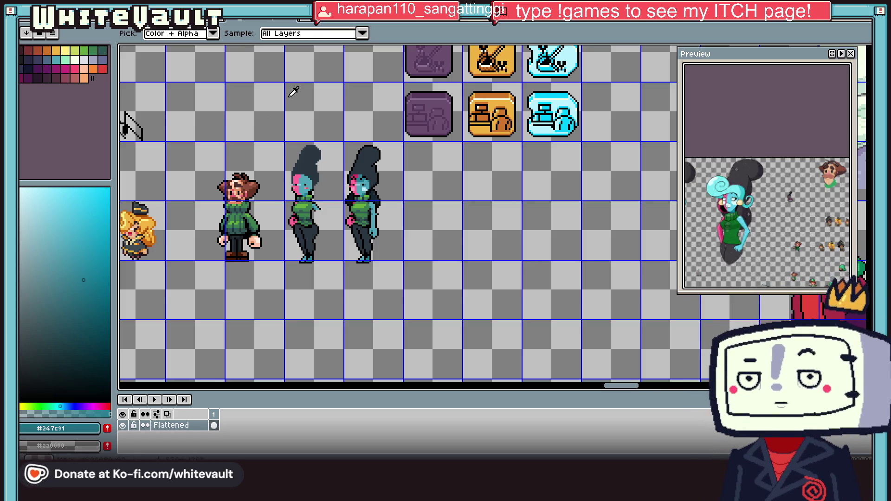
# Recolour stray pixels in the woman's hair dark navy.
pyautogui.scroll(5, 374, 168)
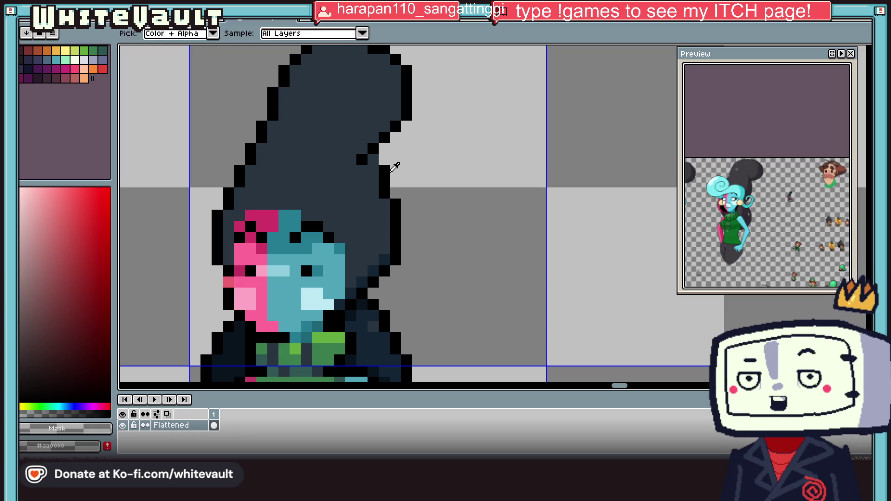
pyautogui.press('b')
pyautogui.click(373, 160)
pyautogui.keyDown('alt'); pyautogui.click(366, 168); pyautogui.keyUp('alt')
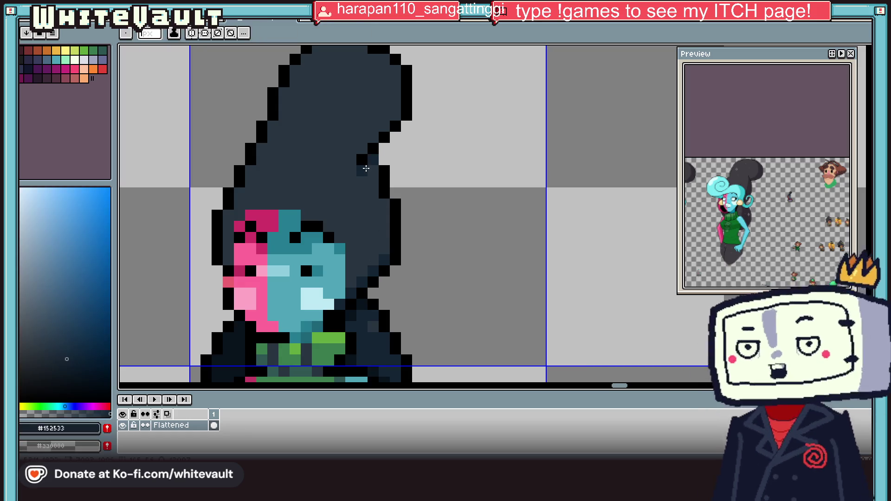
pyautogui.scroll(-5, 367, 169)
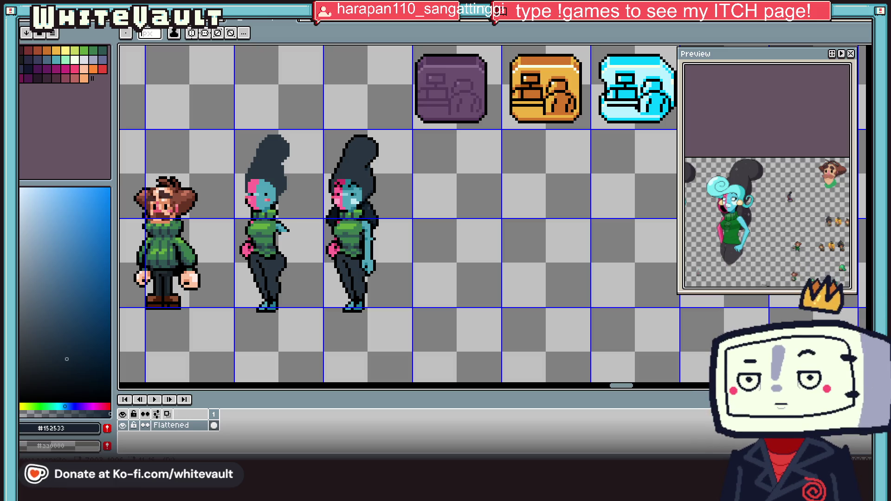
# Paint pink pixels onto the woman's right shoe.
pyautogui.press('i')
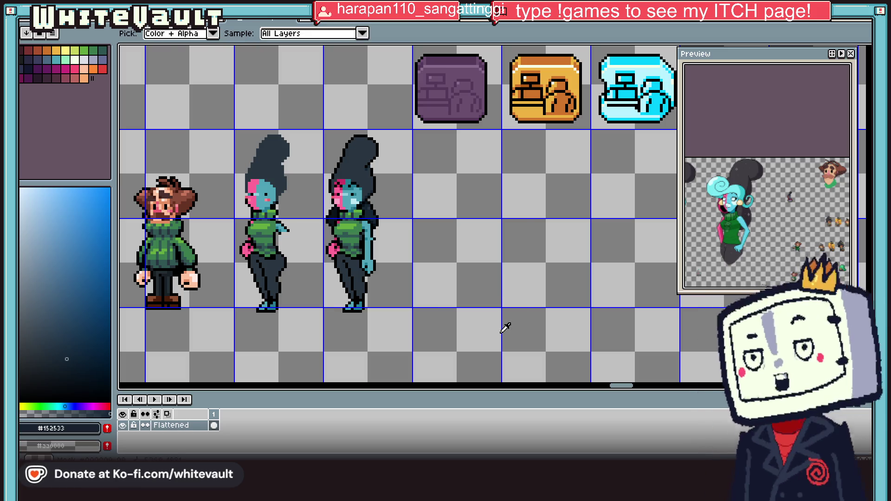
pyautogui.scroll(-4, 505, 325)
pyautogui.scroll(4, 301, 283)
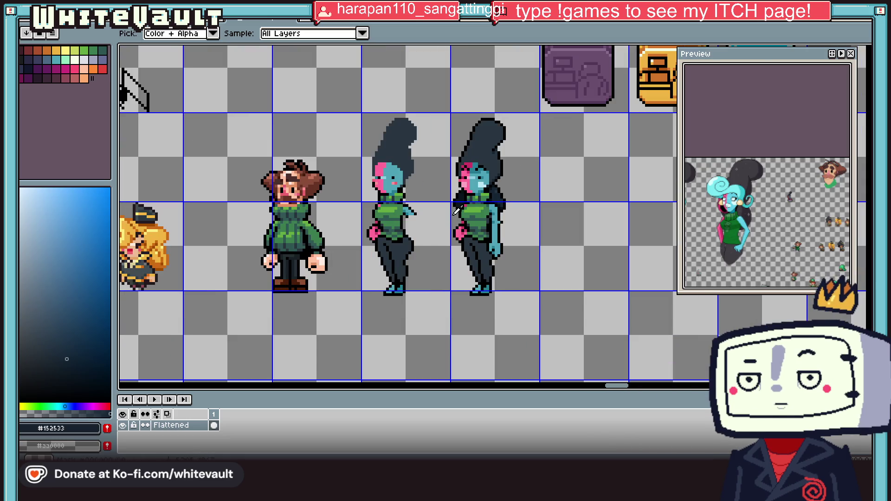
pyautogui.click(468, 183)
pyautogui.press('b')
pyautogui.scroll(3, 470, 287)
pyautogui.click(461, 268)
pyautogui.scroll(-2, 462, 267)
# Sample lighter pink, pale pink highlight and teal skin colours for the shoe details.
pyautogui.press('i')
pyautogui.click(430, 172)
pyautogui.press('b')
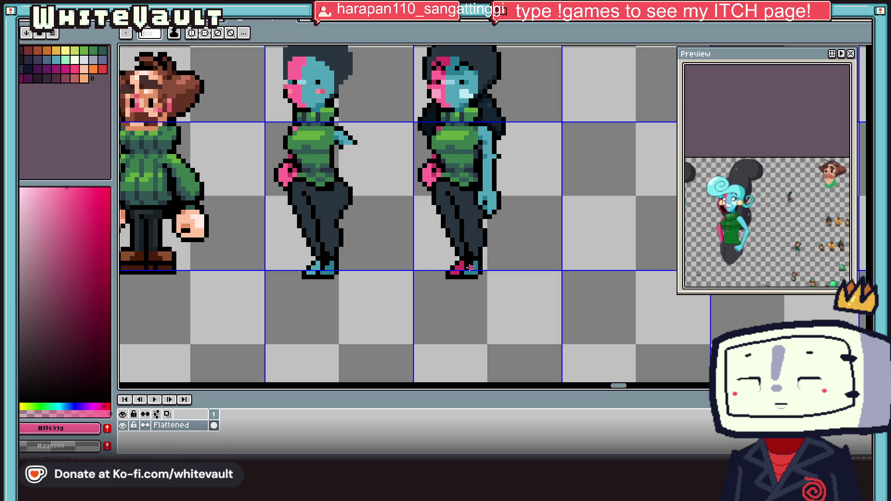
pyautogui.scroll(-4, 469, 260)
pyautogui.scroll(4, 471, 224)
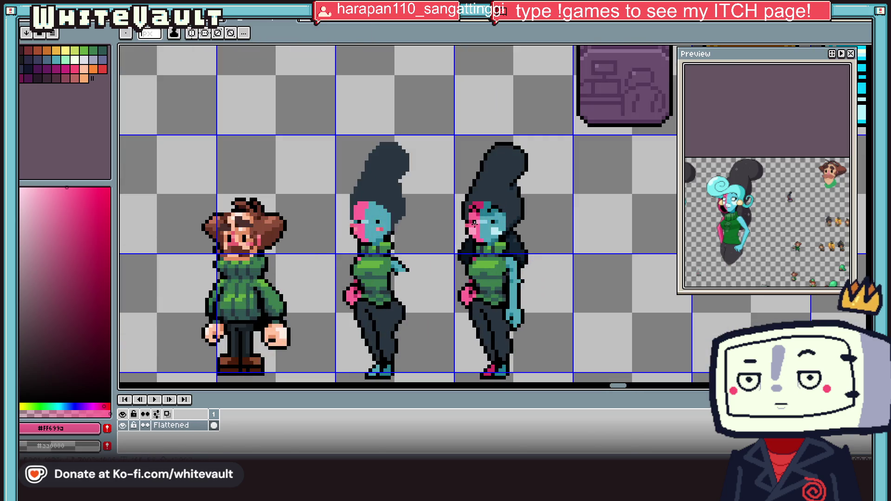
pyautogui.press('i')
pyautogui.click(489, 369)
pyautogui.press('b')
pyautogui.scroll(1, 487, 369)
pyautogui.press('i')
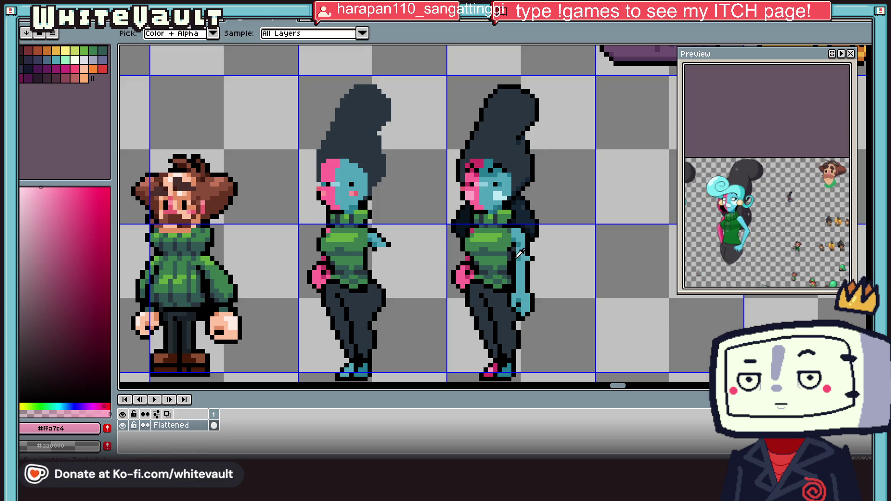
pyautogui.click(507, 248)
pyautogui.press('b')
pyautogui.scroll(-4, 518, 362)
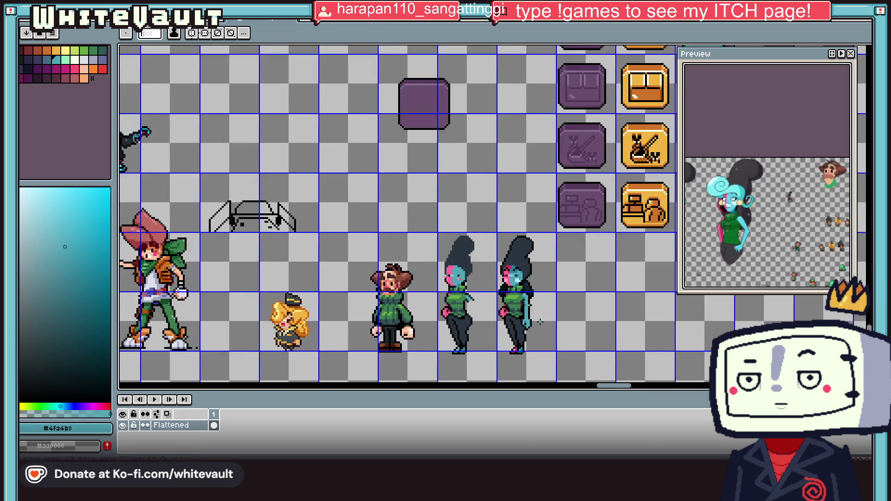
pyautogui.scroll(3, 536, 329)
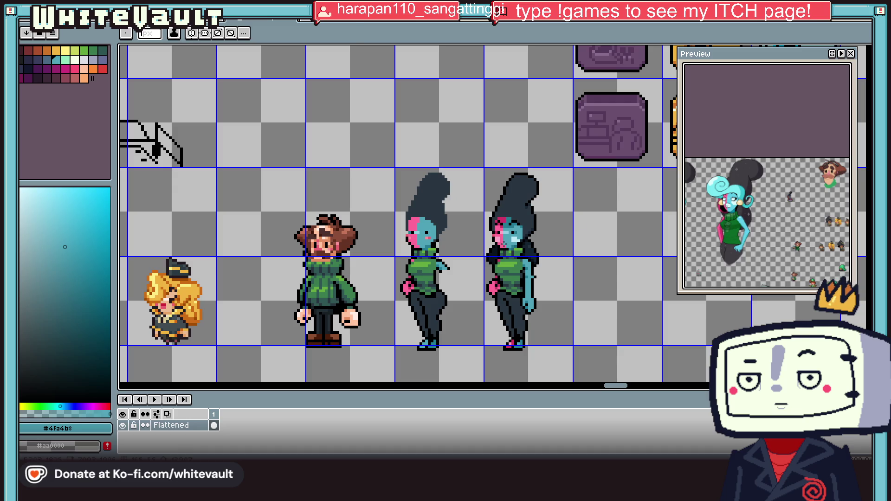
# Add a pure white highlight pixel below the right character's eye.
pyautogui.press('i')
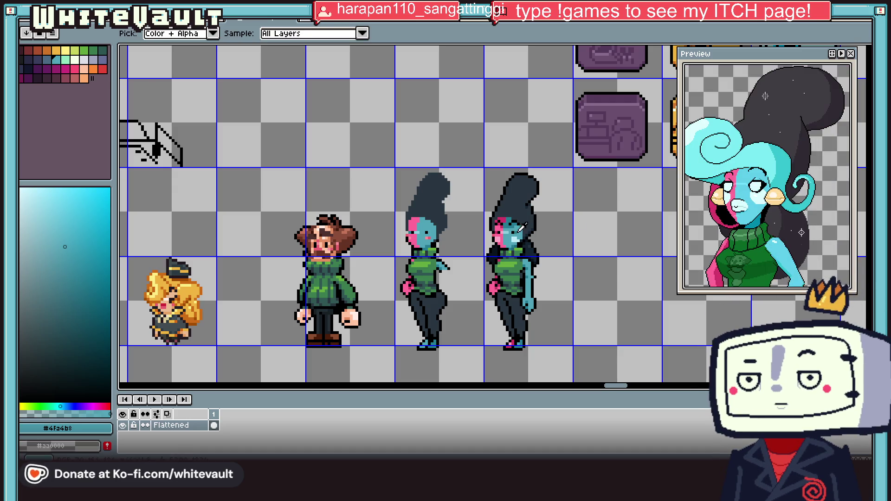
pyautogui.scroll(2, 522, 227)
pyautogui.click(520, 232)
pyautogui.press('b')
pyautogui.scroll(3, 515, 232)
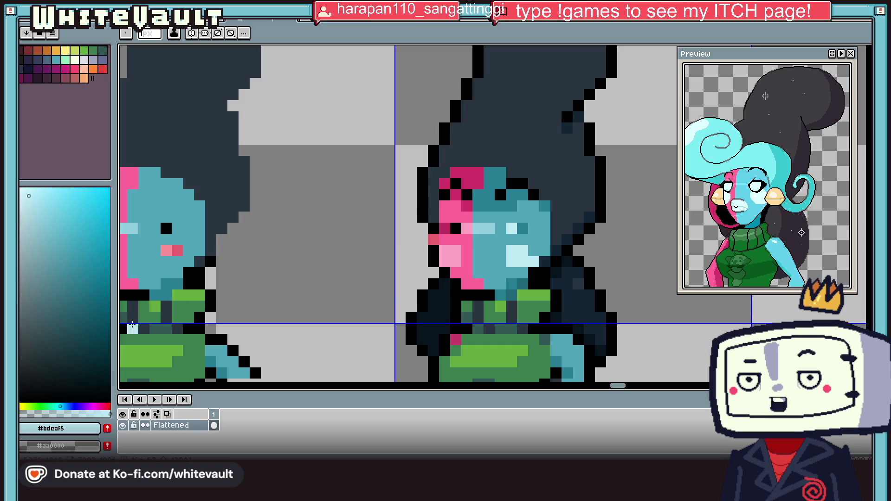
pyautogui.click(21, 188)
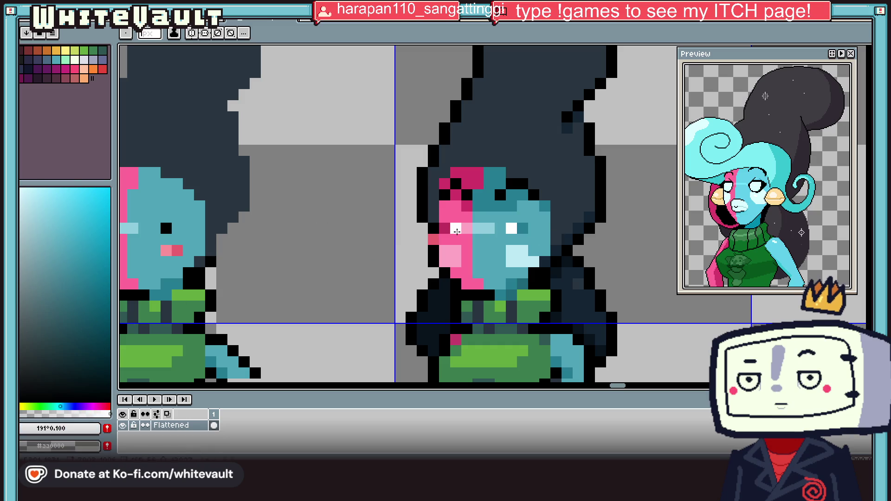
pyautogui.scroll(-5, 526, 253)
pyautogui.scroll(-2, 526, 253)
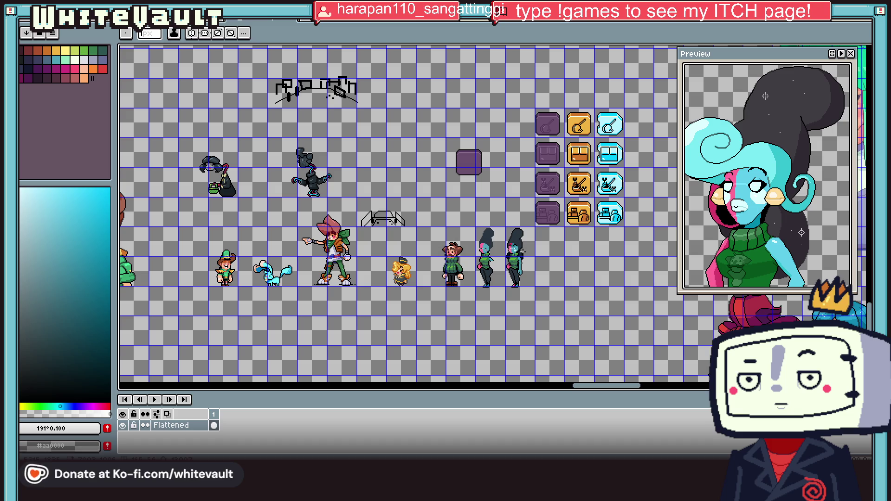
pyautogui.scroll(6, 523, 250)
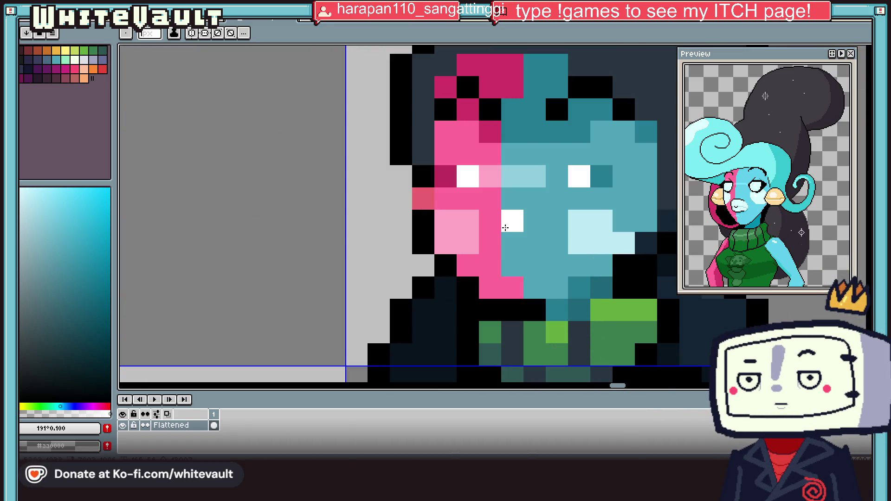
pyautogui.click(511, 242)
pyautogui.scroll(-6, 520, 246)
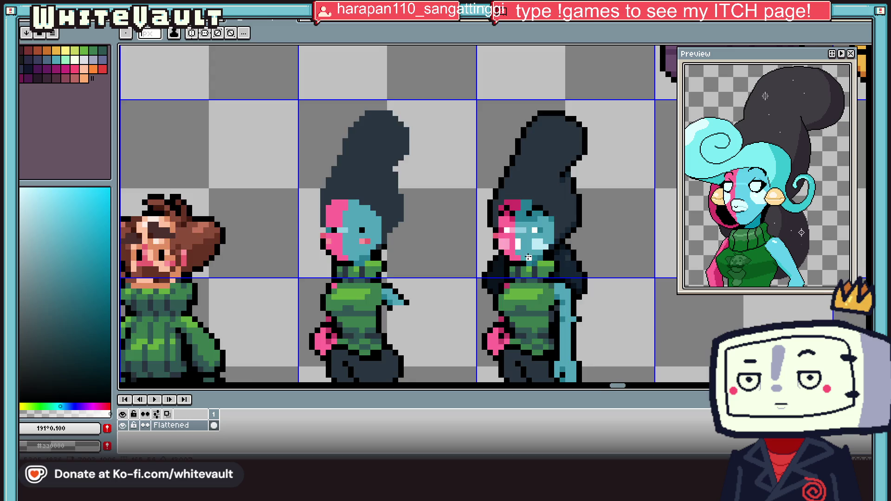
pyautogui.scroll(4, 529, 256)
pyautogui.scroll(2, 529, 256)
# Sample the teal face colour and paint a teal pixel at the hair outline.
pyautogui.keyDown('alt'); pyautogui.click(526, 236); pyautogui.keyUp('alt')
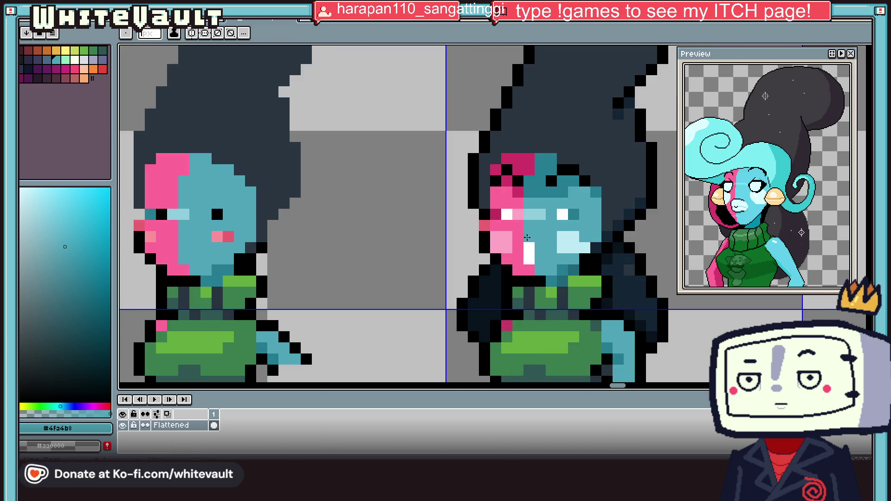
pyautogui.keyDown('alt'); pyautogui.click(563, 247); pyautogui.keyUp('alt')
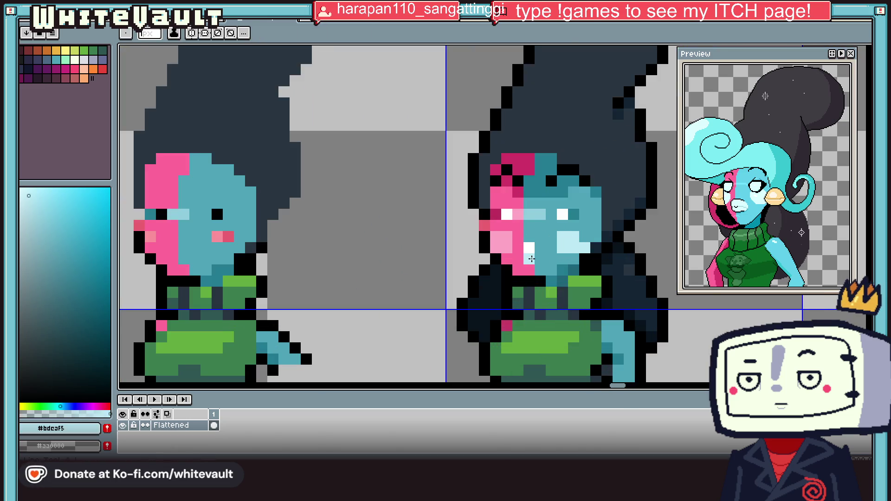
pyautogui.scroll(-6, 532, 259)
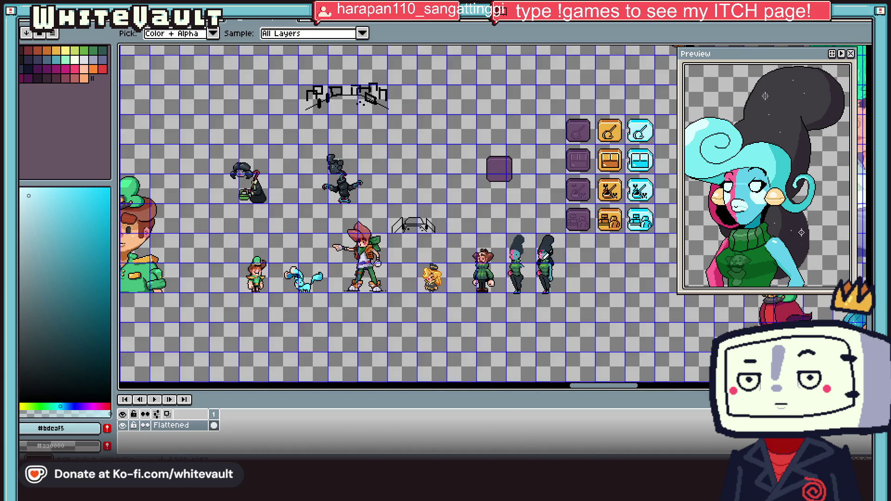
pyautogui.scroll(6, 548, 255)
pyautogui.keyDown('alt'); pyautogui.click(543, 215); pyautogui.keyUp('alt')
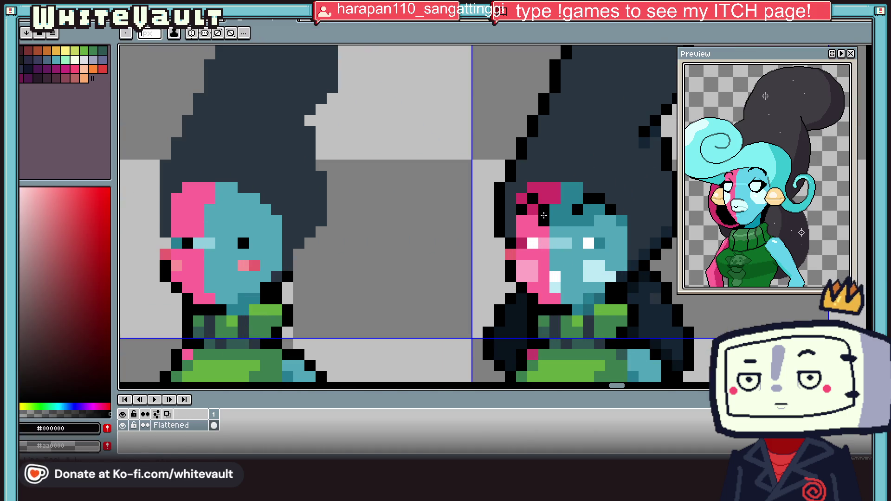
pyautogui.keyDown('alt'); pyautogui.click(589, 212); pyautogui.keyUp('alt')
pyautogui.click(670, 179)
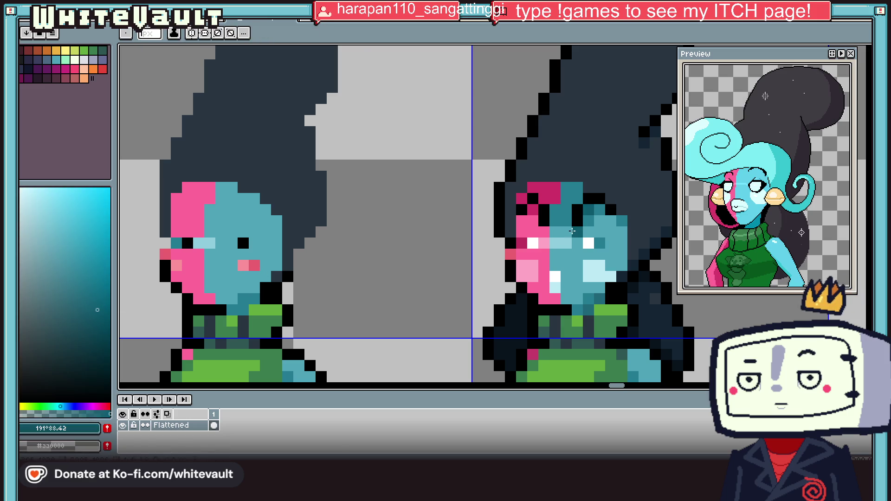
# Paint a pale highlight pixel on the face, then sample white and light cyan.
pyautogui.keyDown('alt'); pyautogui.click(547, 194); pyautogui.keyUp('alt')
pyautogui.scroll(-6, 555, 232)
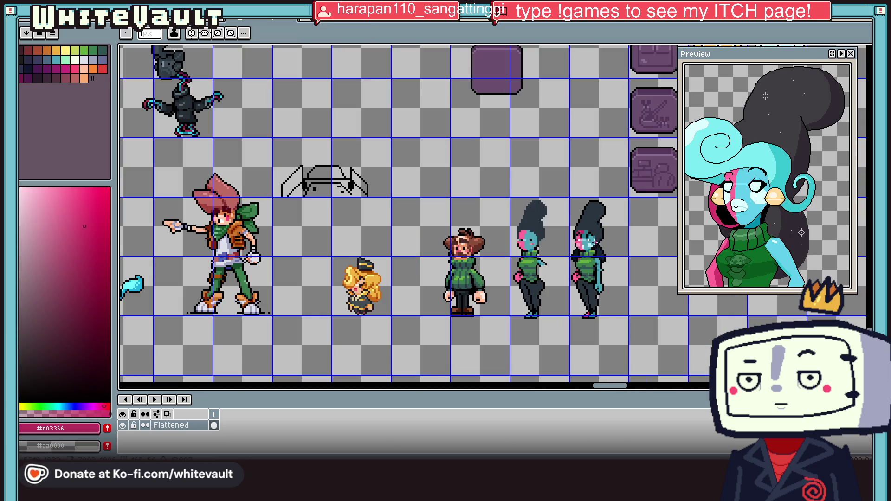
pyautogui.scroll(6, 588, 249)
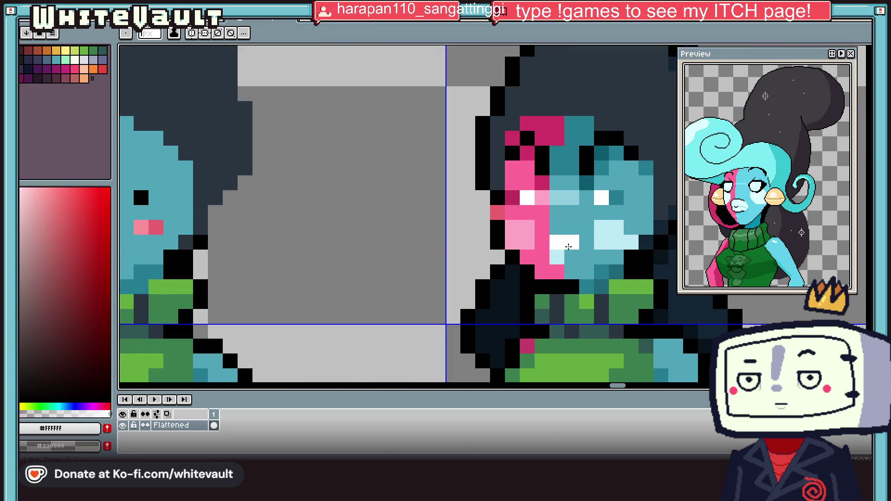
pyautogui.keyDown('alt'); pyautogui.click(565, 250); pyautogui.keyUp('alt')
pyautogui.click(571, 250)
pyautogui.scroll(-6, 569, 251)
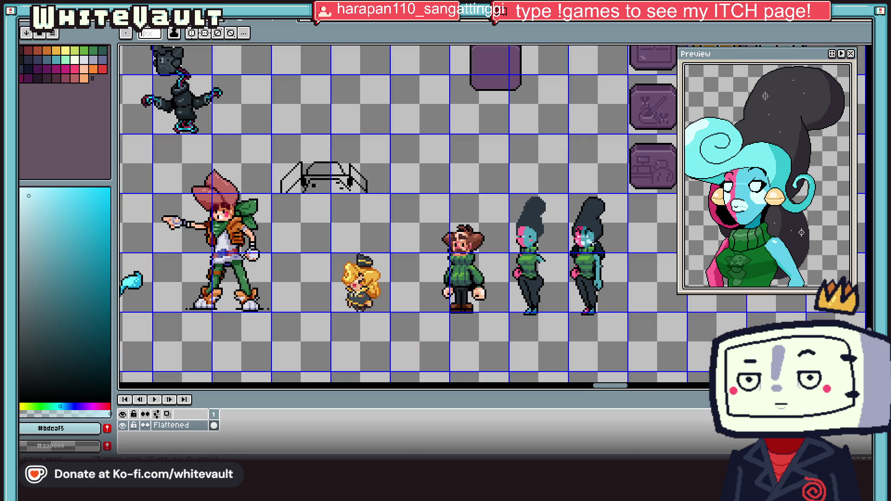
pyautogui.scroll(6, 588, 246)
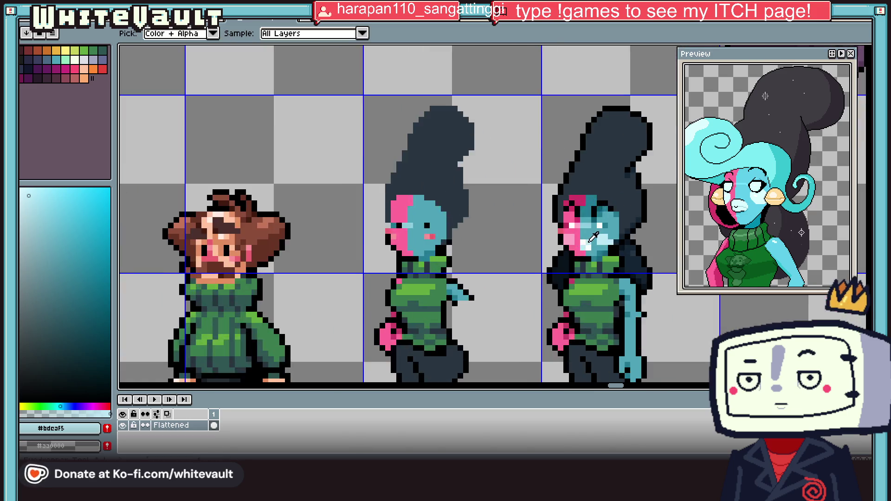
pyautogui.keyDown('alt'); pyautogui.click(576, 258); pyautogui.keyUp('alt')
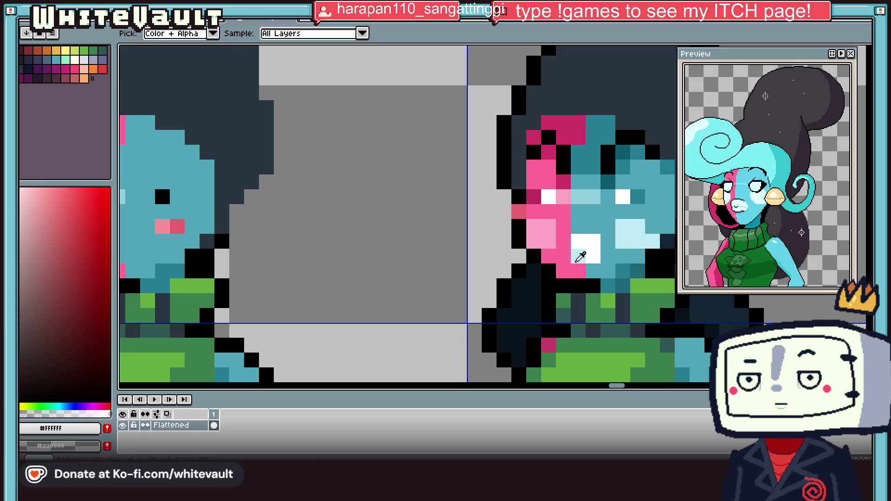
pyautogui.scroll(-6, 580, 258)
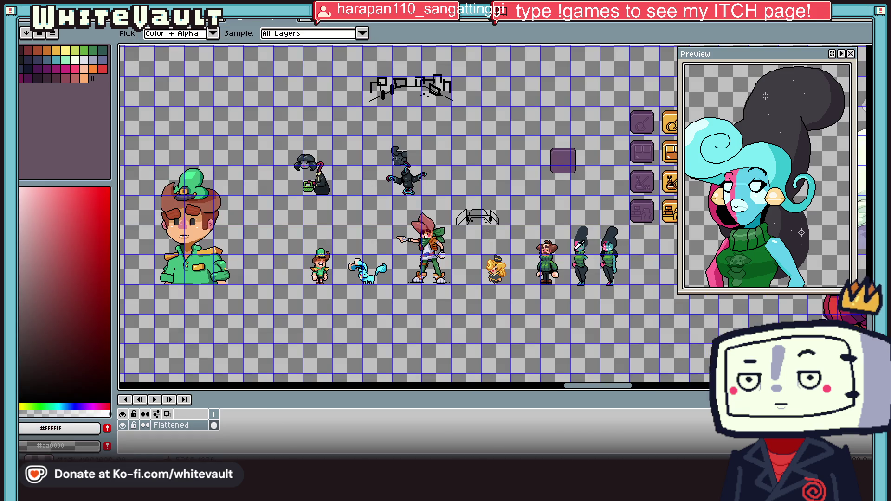
pyautogui.scroll(4, 618, 258)
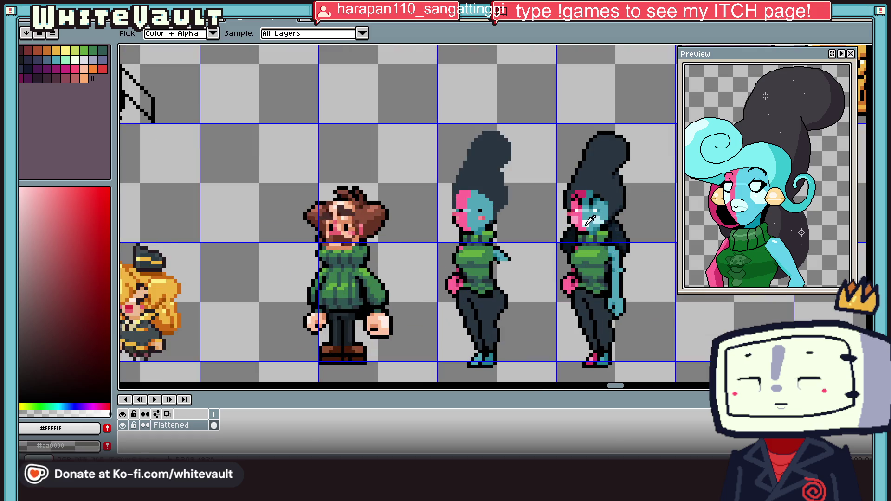
pyautogui.scroll(3, 589, 222)
pyautogui.click(631, 200)
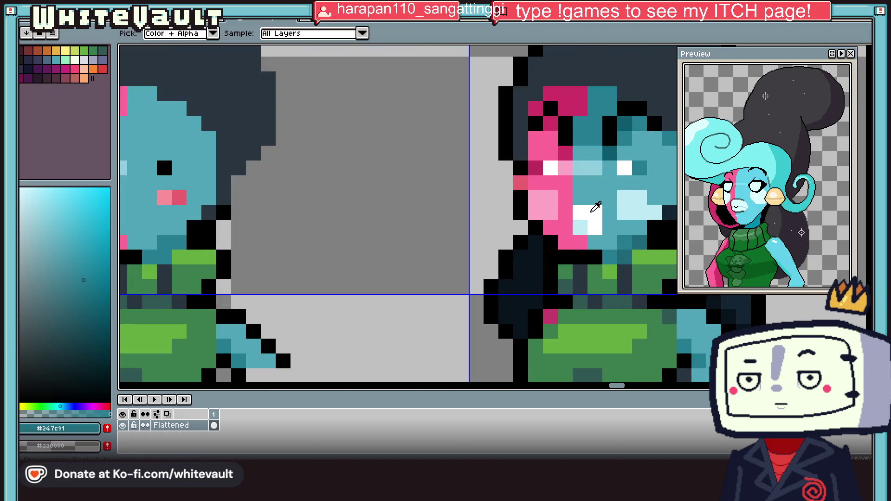
pyautogui.click(593, 222)
pyautogui.scroll(-7, 594, 222)
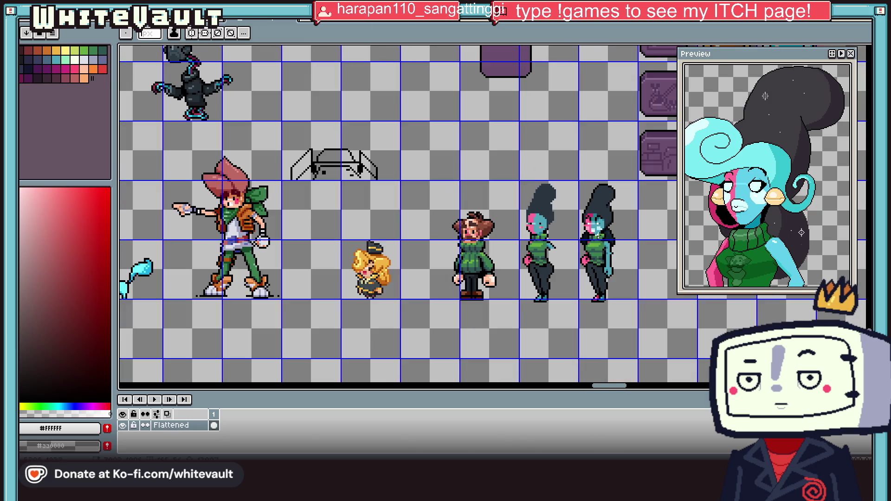
pyautogui.scroll(2, 596, 227)
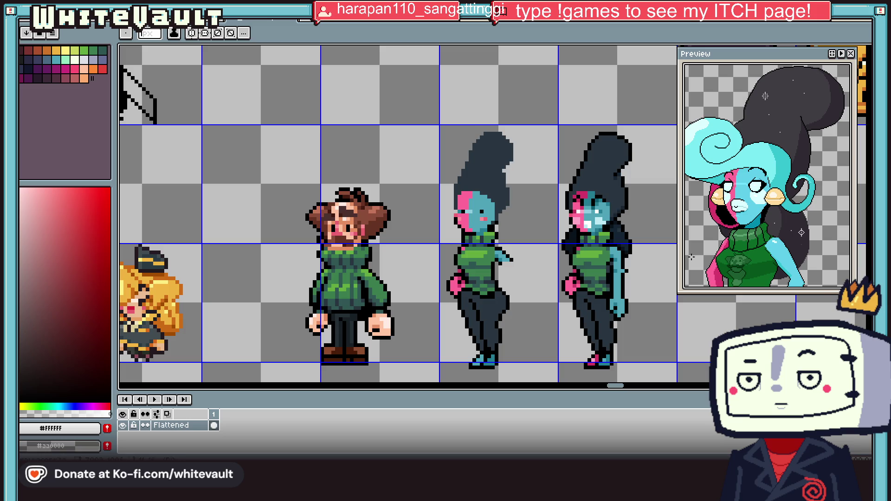
# Add two black outline pixels beside the right character's shoulder.
pyautogui.scroll(-3, 654, 253)
pyautogui.scroll(4, 658, 254)
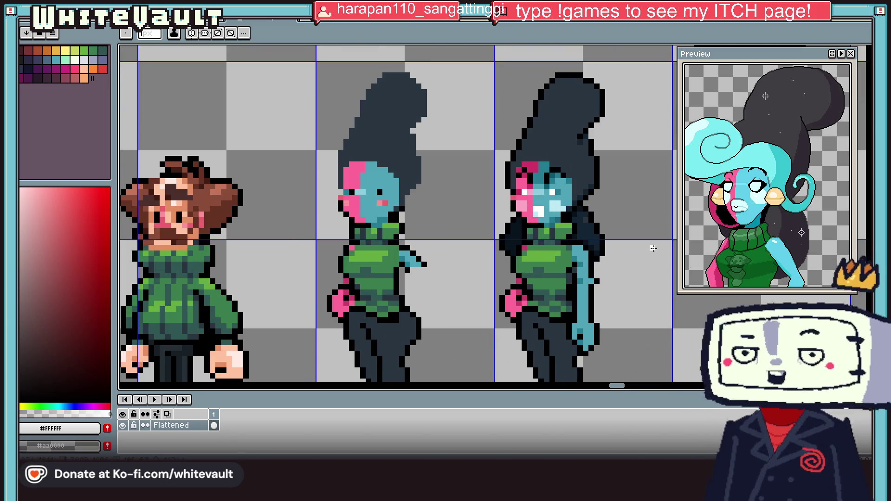
pyautogui.scroll(2, 610, 249)
pyautogui.keyDown('alt'); pyautogui.click(600, 245); pyautogui.keyUp('alt')
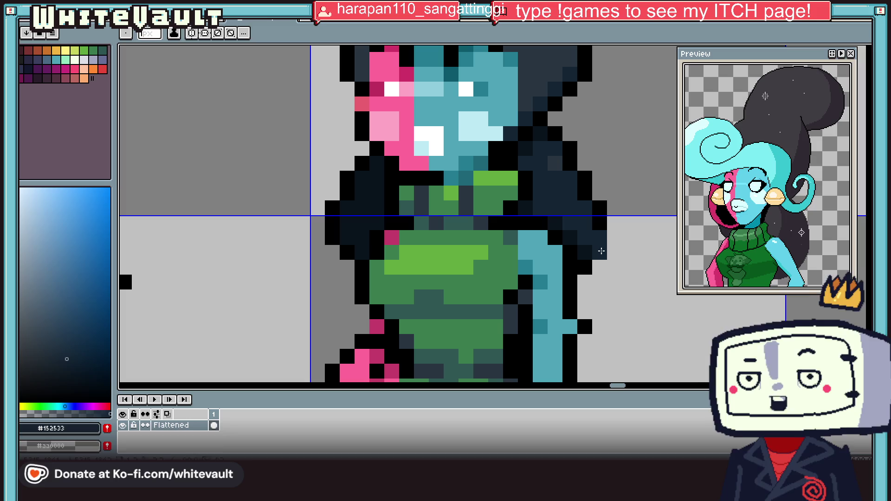
pyautogui.keyDown('alt'); pyautogui.click(604, 214); pyautogui.keyUp('alt')
pyautogui.click(613, 249)
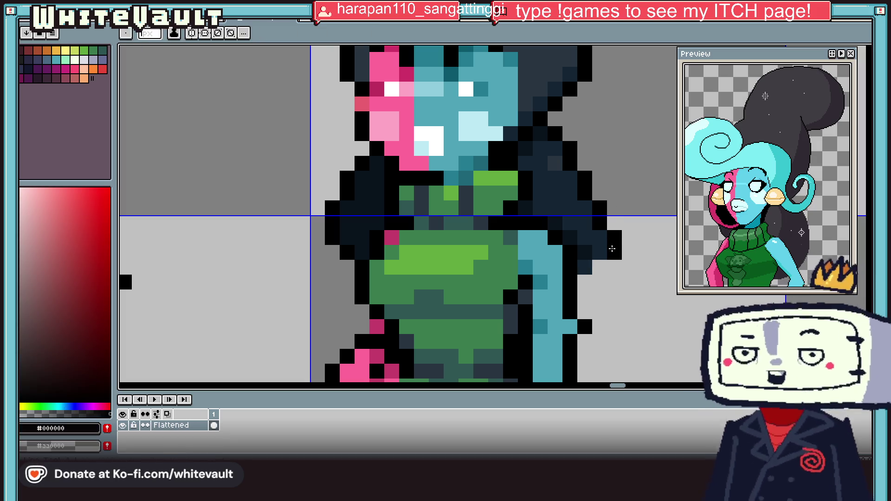
# Sample outline colours from the sprite and paint two more outline pixels at the shoulder.
pyautogui.scroll(-4, 583, 288)
pyautogui.scroll(5, 590, 252)
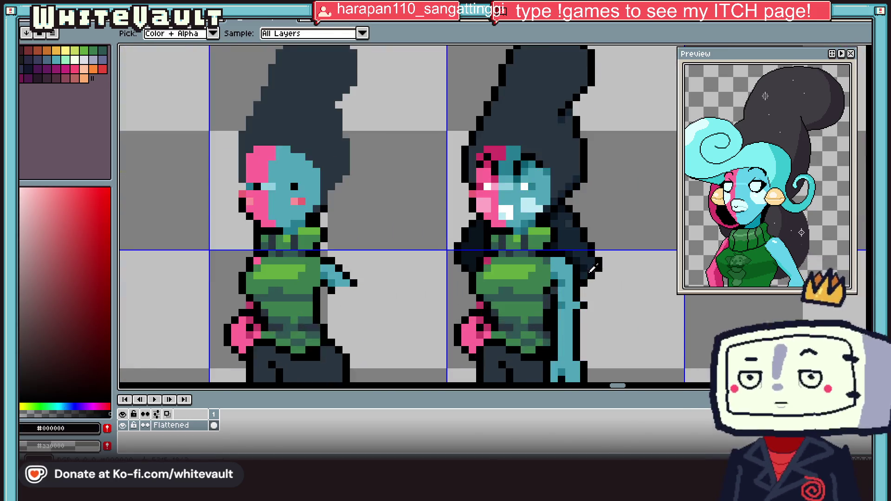
pyautogui.keyDown('alt'); pyautogui.click(590, 252); pyautogui.keyUp('alt')
pyautogui.keyDown('alt'); pyautogui.click(594, 203); pyautogui.keyUp('alt')
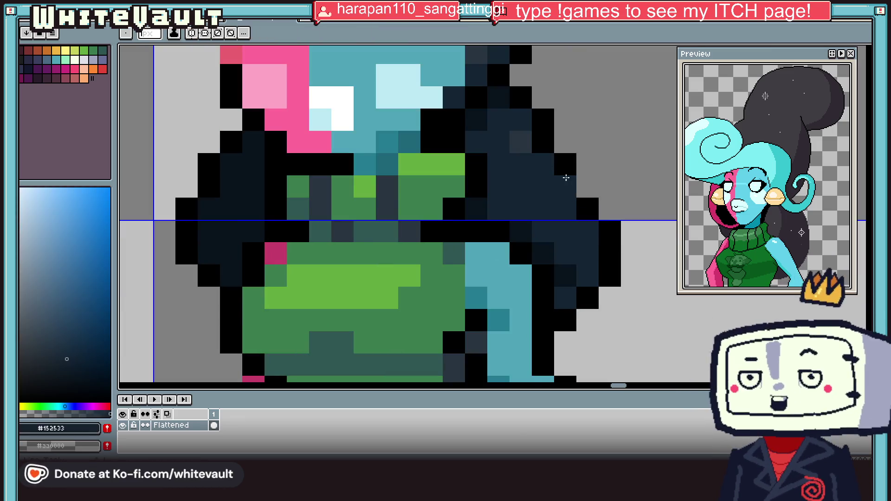
pyautogui.keyDown('alt'); pyautogui.click(567, 179); pyautogui.keyUp('alt')
pyautogui.keyDown('alt'); pyautogui.click(583, 184); pyautogui.keyUp('alt')
pyautogui.keyDown('alt'); pyautogui.click(557, 144); pyautogui.keyUp('alt')
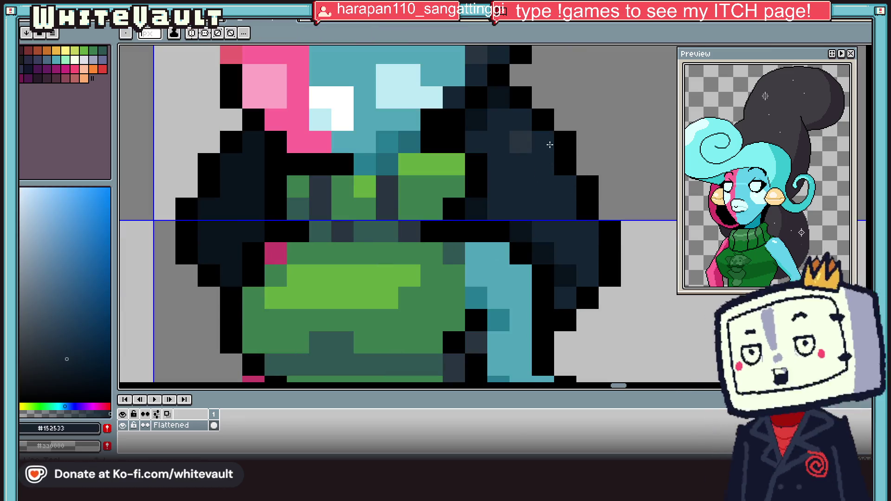
pyautogui.scroll(-3, 574, 200)
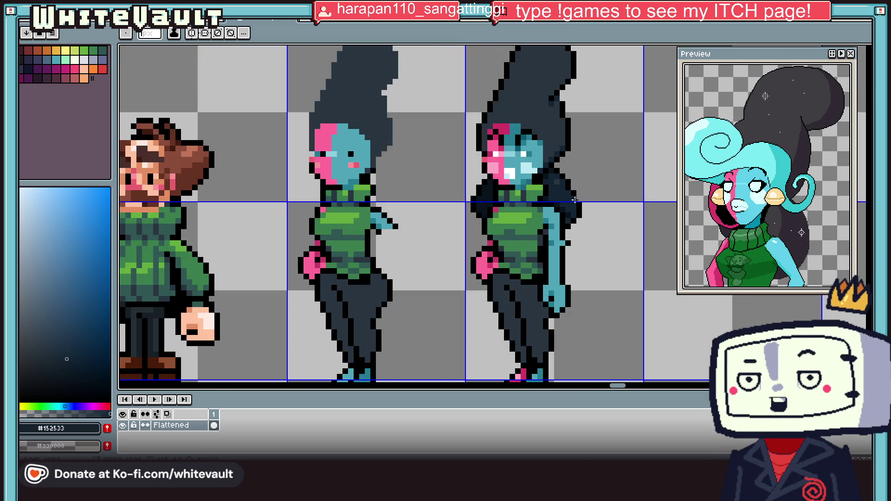
pyautogui.scroll(-2, 587, 135)
pyautogui.scroll(3, 578, 116)
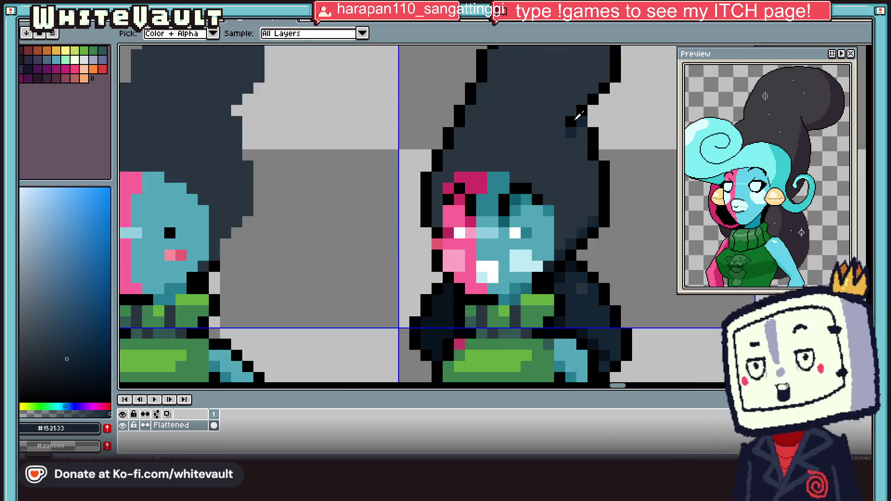
# Paint two dark navy pixels along the hair edge.
pyautogui.scroll(-1, 580, 127)
pyautogui.keyDown('alt'); pyautogui.click(595, 90); pyautogui.keyUp('alt')
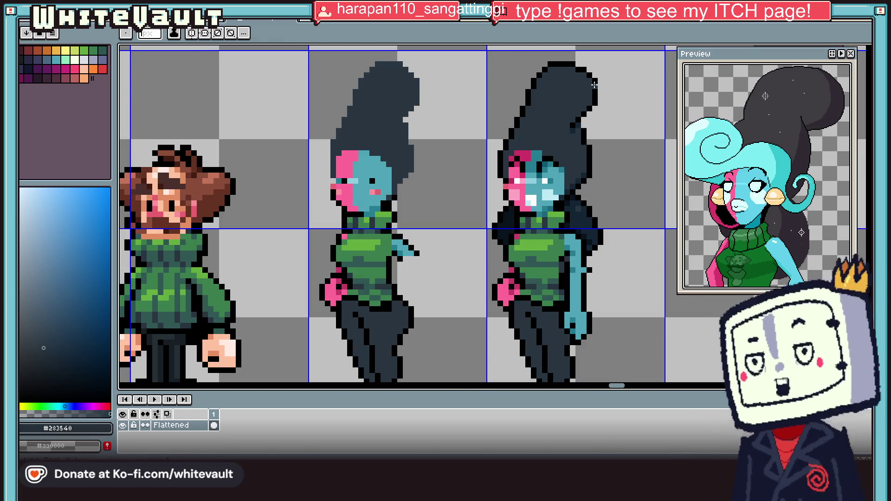
pyautogui.scroll(2, 592, 107)
pyautogui.scroll(-3, 583, 129)
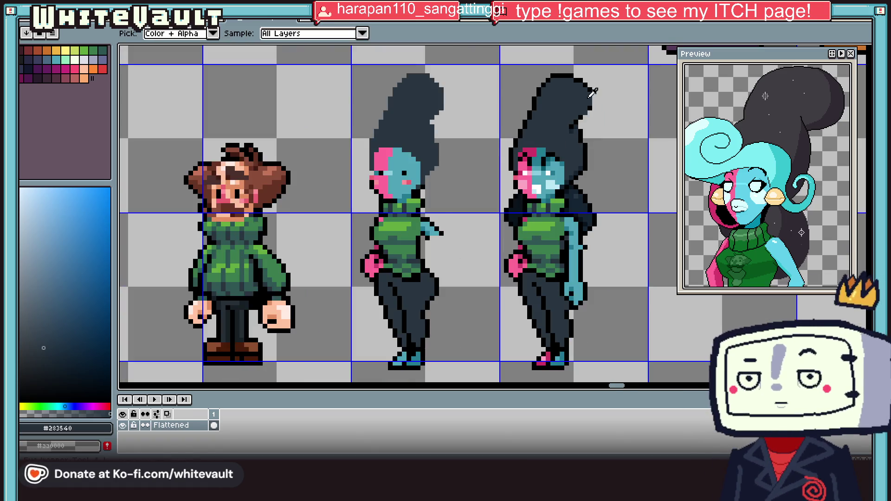
pyautogui.scroll(3, 588, 107)
pyautogui.keyDown('alt'); pyautogui.click(596, 88); pyautogui.keyUp('alt')
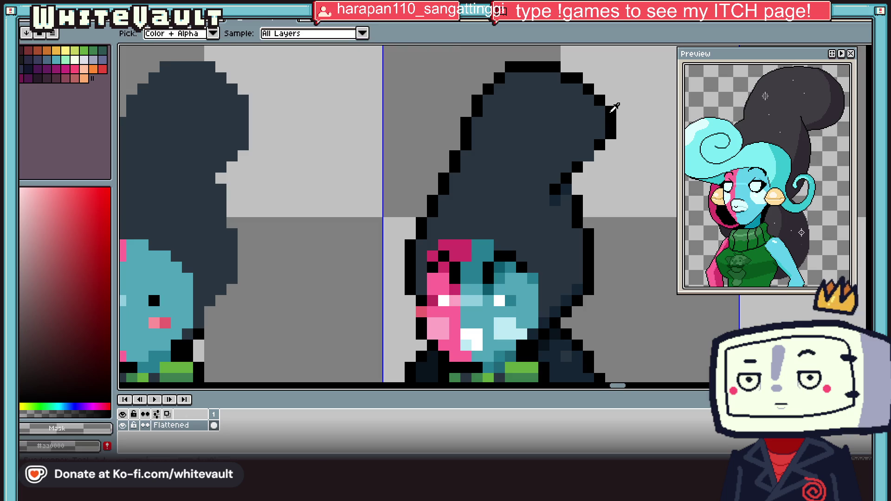
pyautogui.scroll(-3, 616, 107)
pyautogui.scroll(4, 616, 107)
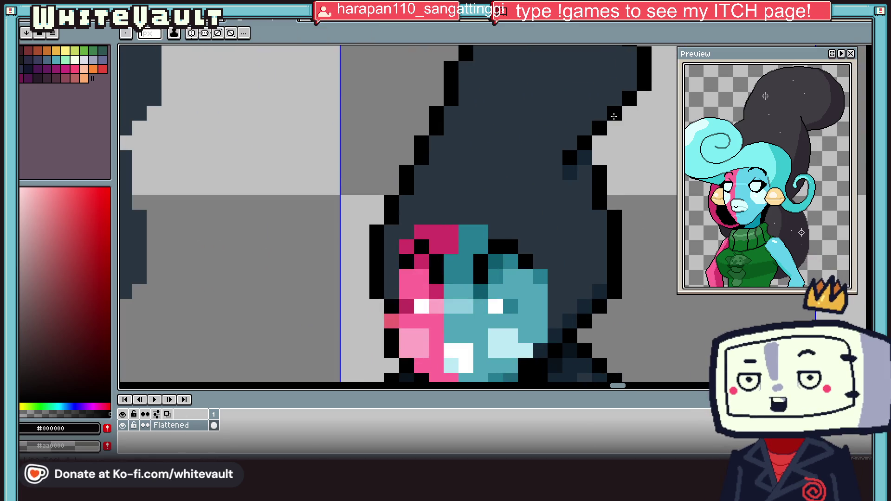
pyautogui.keyDown('alt'); pyautogui.click(580, 160); pyautogui.keyUp('alt')
pyautogui.click(567, 149)
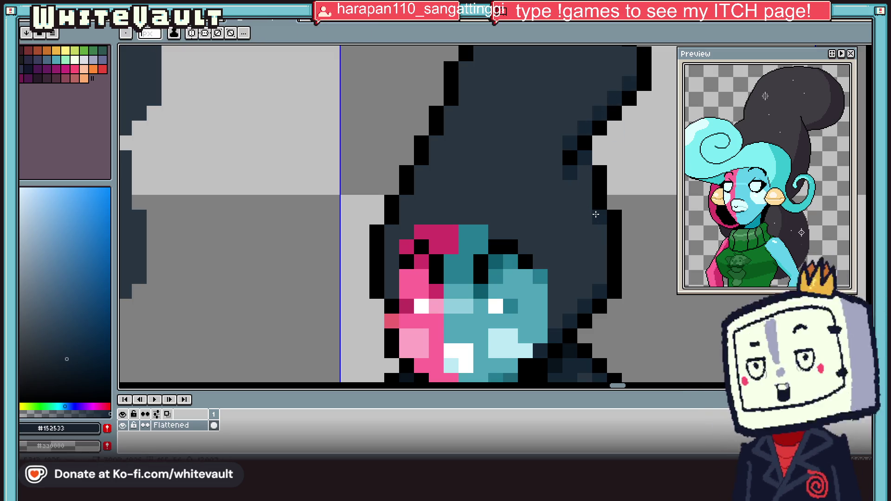
# Pick a lighter hair shade and paint a light band across the top and left edge of the hair.
pyautogui.scroll(-4, 598, 202)
pyautogui.press('i')
pyautogui.scroll(4, 597, 199)
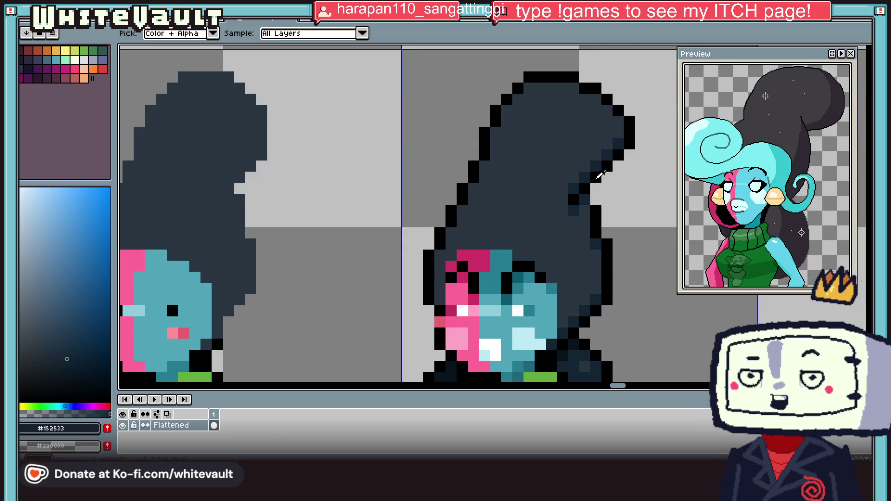
pyautogui.click(556, 127)
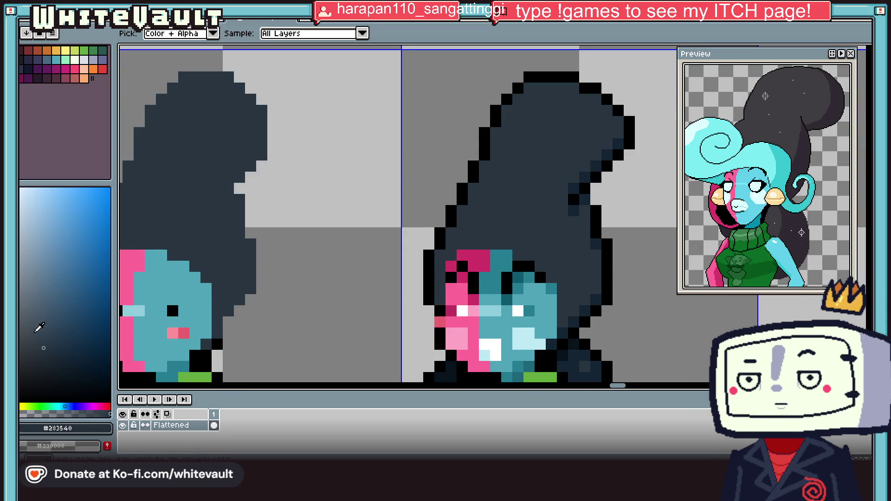
pyautogui.click(36, 333)
pyautogui.press('b')
pyautogui.moveTo(533, 95)
pyautogui.mouseDown()
pyautogui.moveTo(572, 95)
pyautogui.moveTo(518, 114)
pyautogui.moveTo(498, 161)
pyautogui.mouseUp()
pyautogui.click(584, 110)
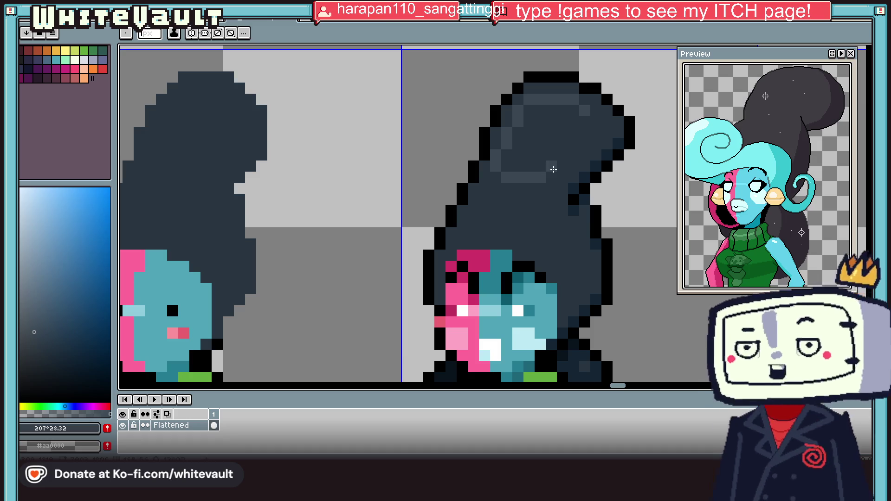
# Draw another row of the lighter shade across the hair.
pyautogui.press('i')
pyautogui.click(574, 134)
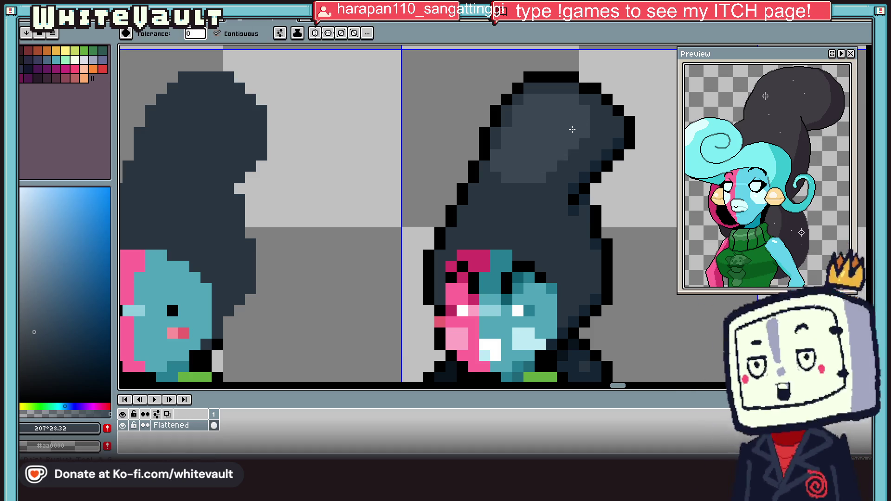
pyautogui.scroll(-4, 574, 132)
pyautogui.scroll(2, 575, 130)
pyautogui.press('b')
pyautogui.scroll(2, 568, 178)
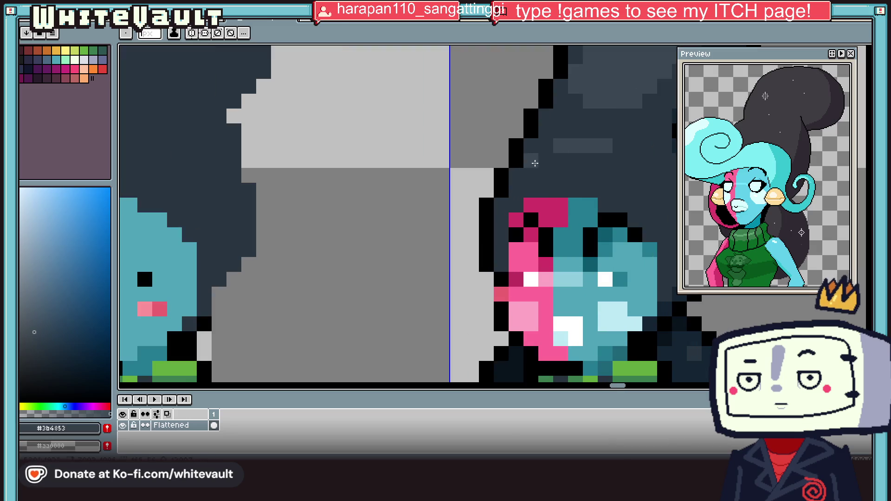
pyautogui.scroll(2, 531, 176)
pyautogui.moveTo(531, 176)
pyautogui.mouseDown()
pyautogui.moveTo(615, 178)
pyautogui.moveTo(560, 151)
pyautogui.mouseUp()
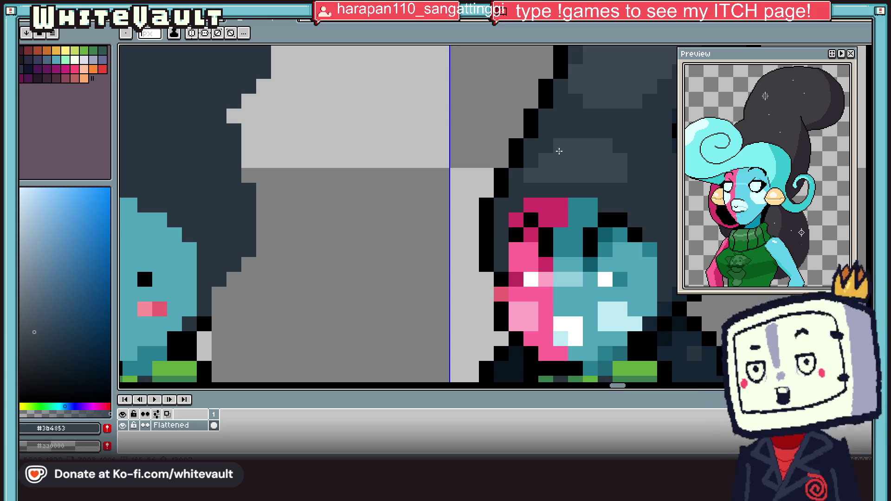
pyautogui.press('i')
pyautogui.scroll(-5, 562, 149)
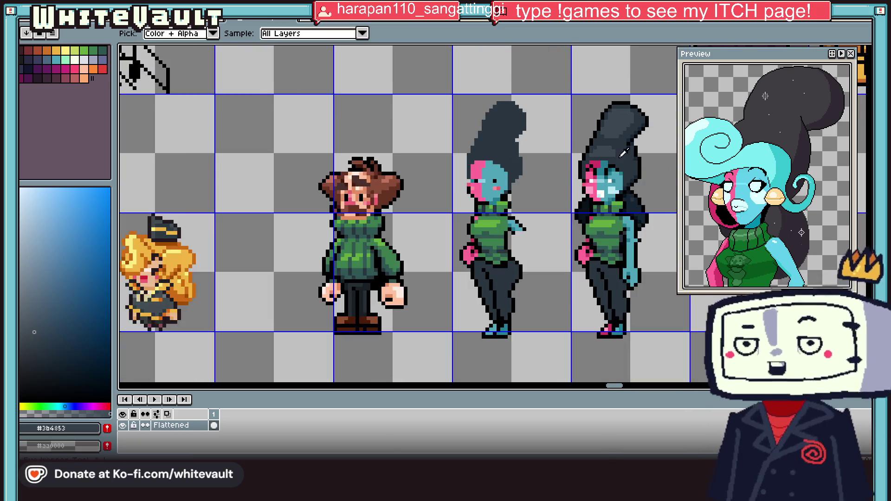
pyautogui.scroll(5, 569, 144)
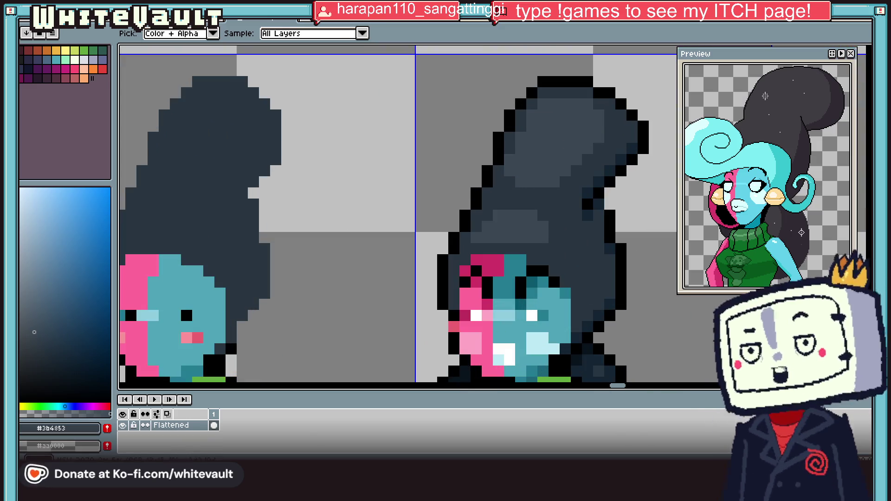
pyautogui.press('b')
pyautogui.scroll(1, 552, 116)
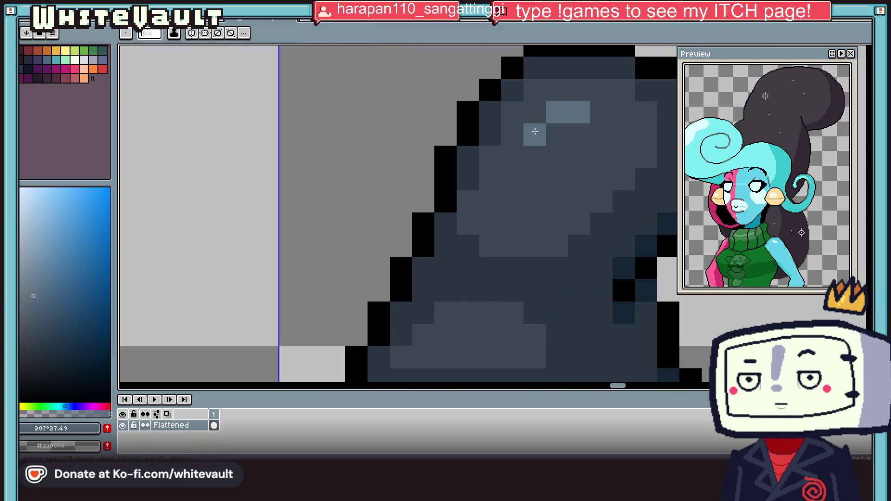
pyautogui.scroll(-4, 557, 132)
pyautogui.scroll(3, 592, 166)
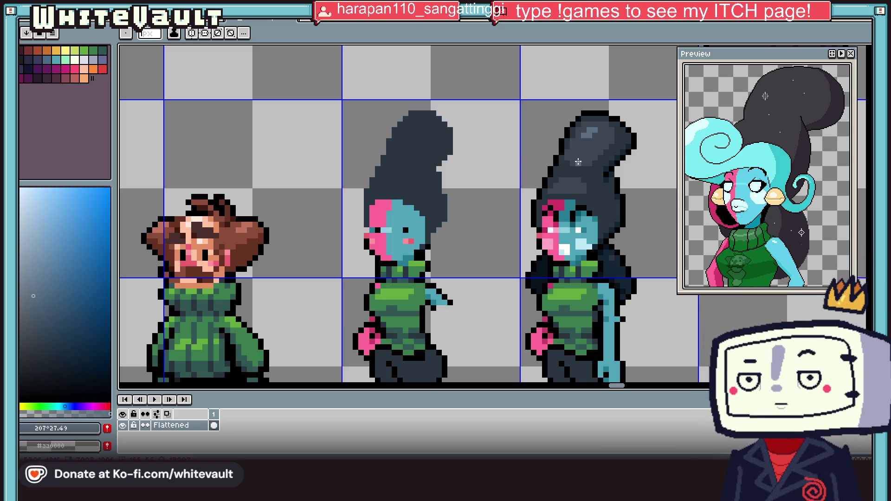
# Sample black and the dark hair shade #152533 from the hair outline.
pyautogui.scroll(-3, 578, 162)
pyautogui.scroll(1, 613, 188)
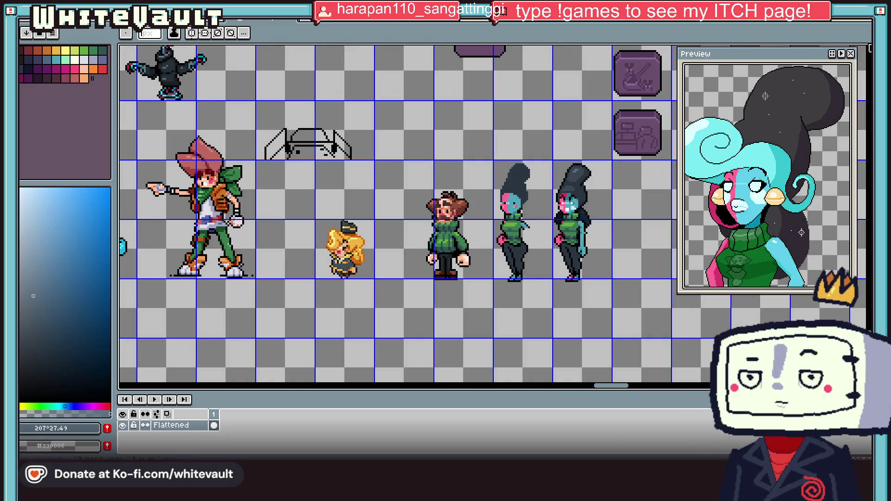
pyautogui.click(868, 49)
pyautogui.scroll(4, 575, 189)
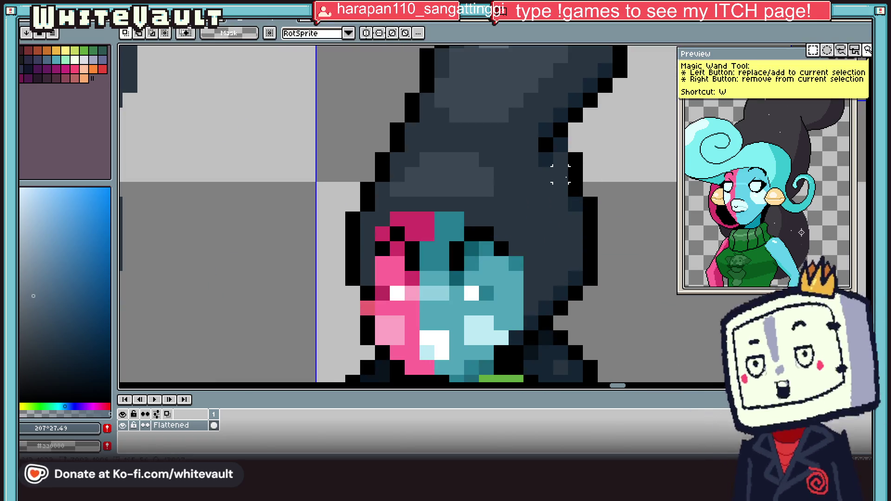
pyautogui.press('b')
pyautogui.keyDown('alt'); pyautogui.click(581, 168); pyautogui.keyUp('alt')
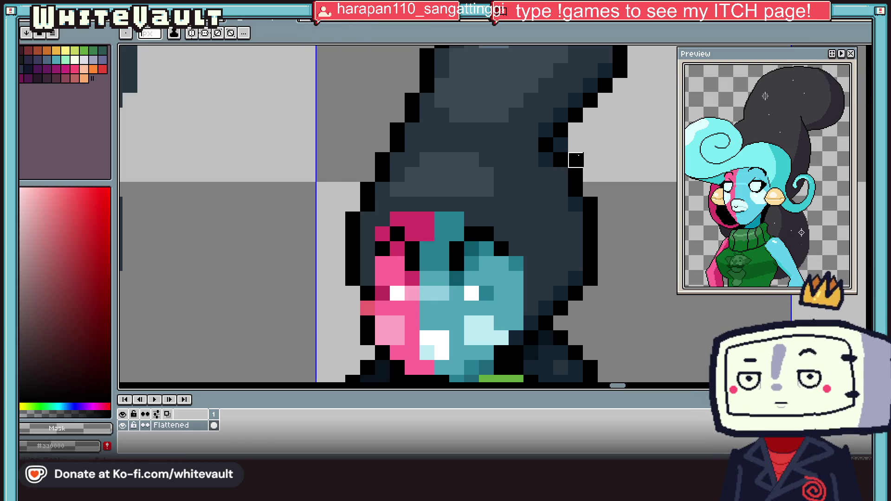
pyautogui.keyDown('alt'); pyautogui.click(584, 149); pyautogui.keyUp('alt')
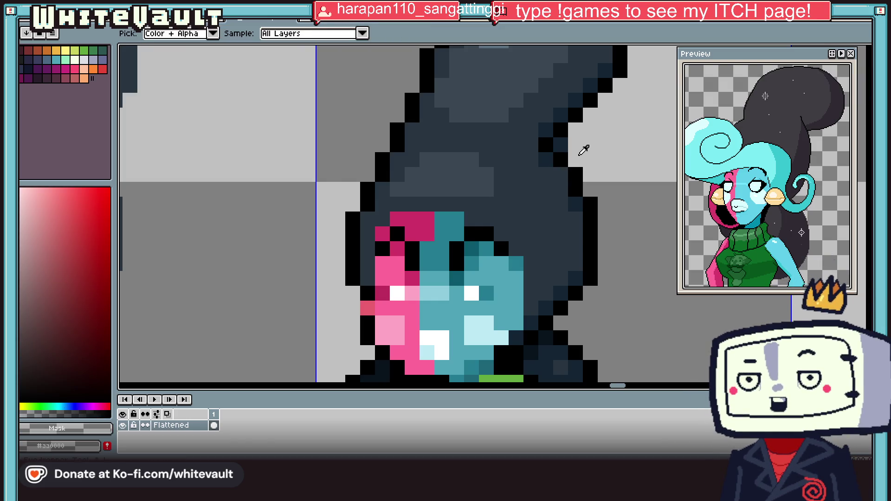
pyautogui.keyDown('alt'); pyautogui.click(576, 204); pyautogui.keyUp('alt')
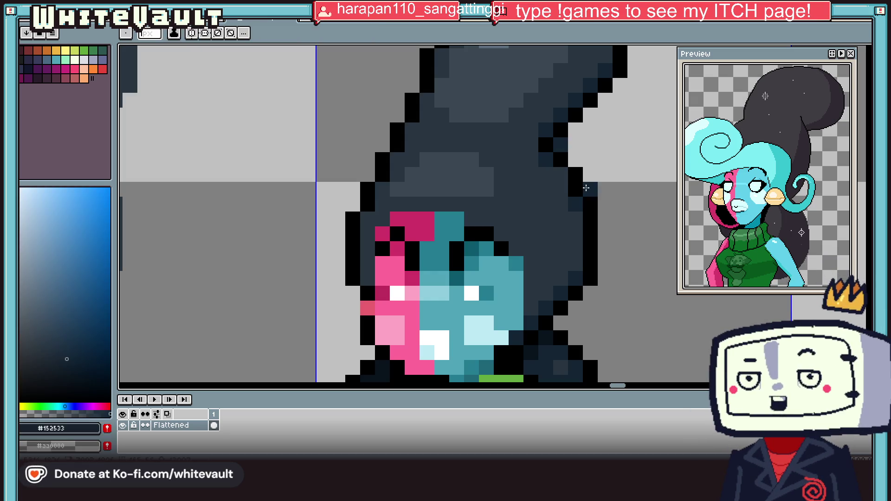
pyautogui.scroll(-4, 604, 221)
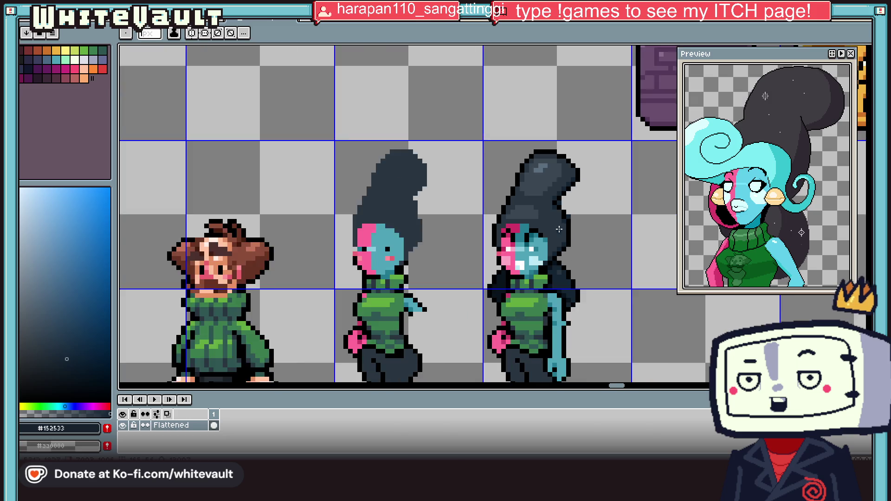
pyautogui.scroll(5, 564, 230)
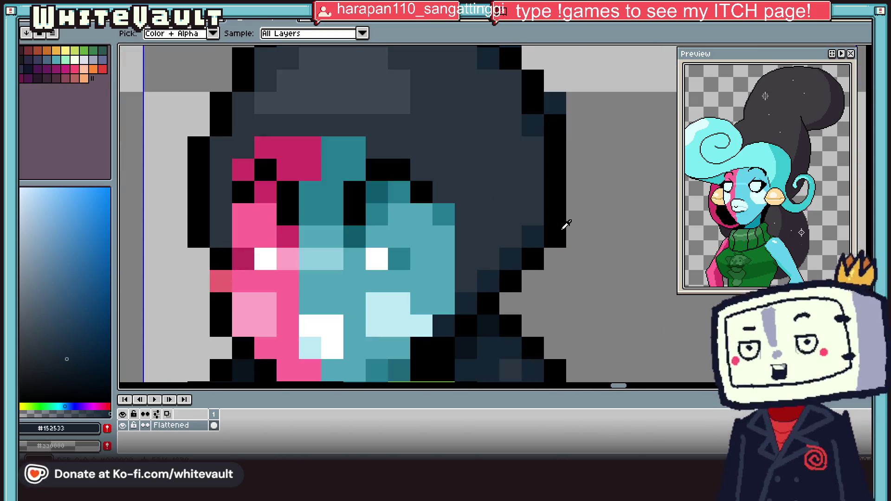
# Draw black outline pixels on the hair's right edge, erase strays, and fill a dark pixel.
pyautogui.keyDown('alt'); pyautogui.click(551, 222); pyautogui.keyUp('alt')
pyautogui.moveTo(542, 210); pyautogui.dragTo(538, 239)
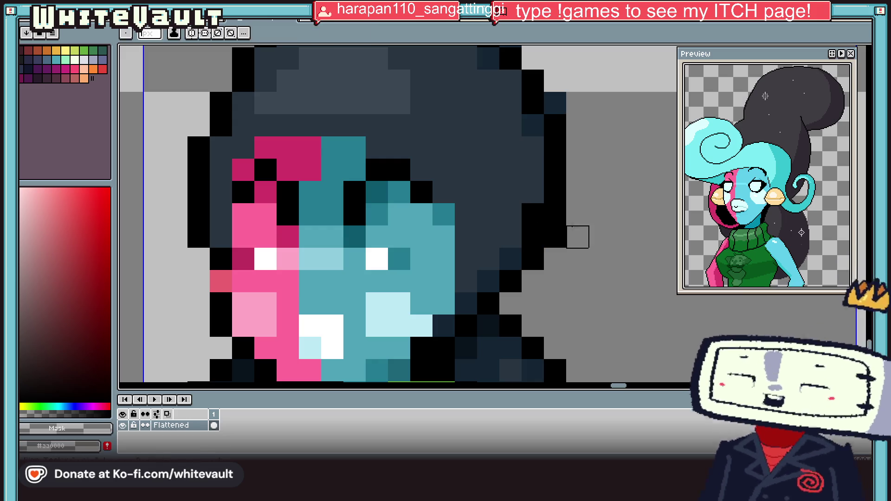
pyautogui.rightClick(556, 215)
pyautogui.rightClick(555, 237)
pyautogui.keyDown('alt'); pyautogui.click(518, 250); pyautogui.keyUp('alt')
pyautogui.click(555, 237)
pyautogui.scroll(-4, 558, 235)
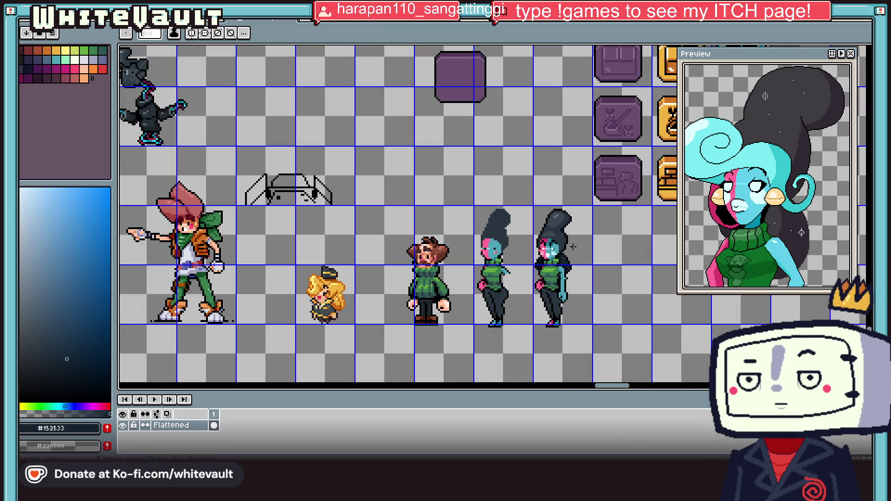
pyautogui.scroll(3, 569, 230)
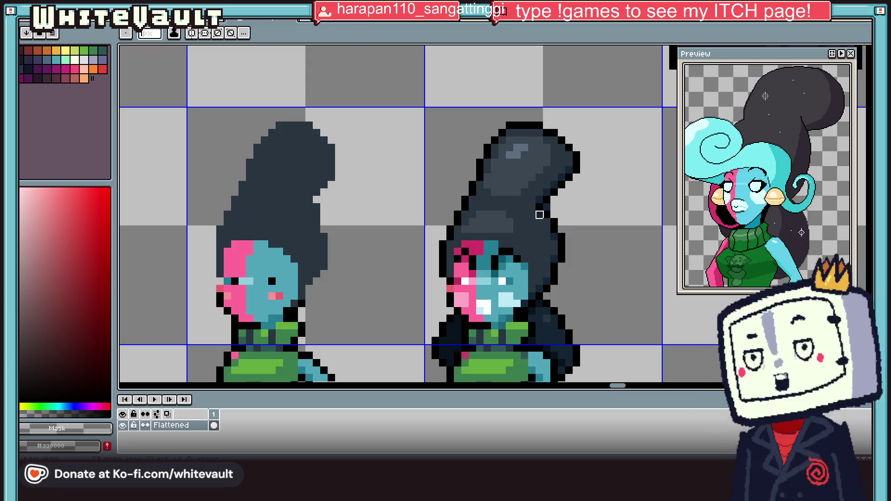
pyautogui.keyDown('alt'); pyautogui.click(543, 203); pyautogui.keyUp('alt')
pyautogui.scroll(2, 539, 208)
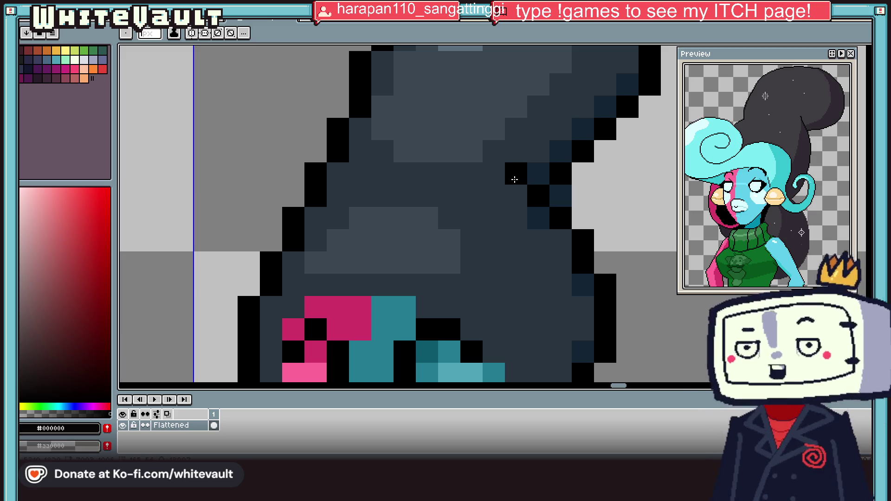
pyautogui.scroll(-5, 515, 179)
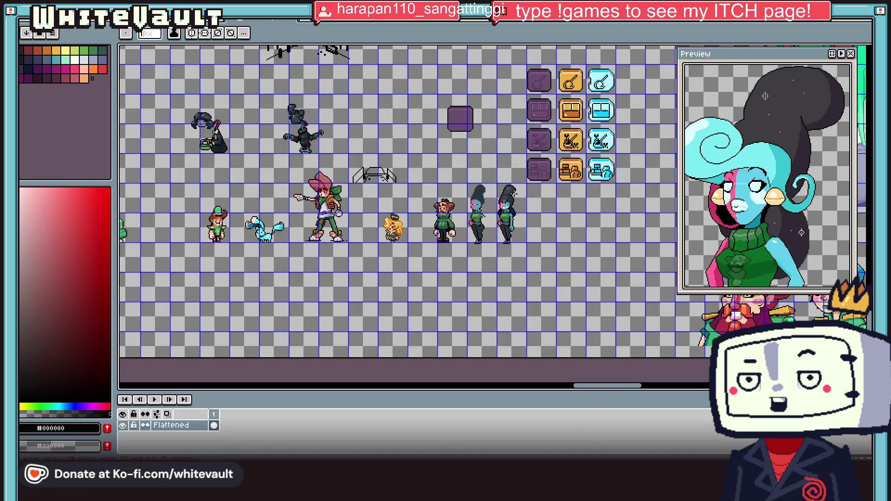
pyautogui.scroll(3, 515, 179)
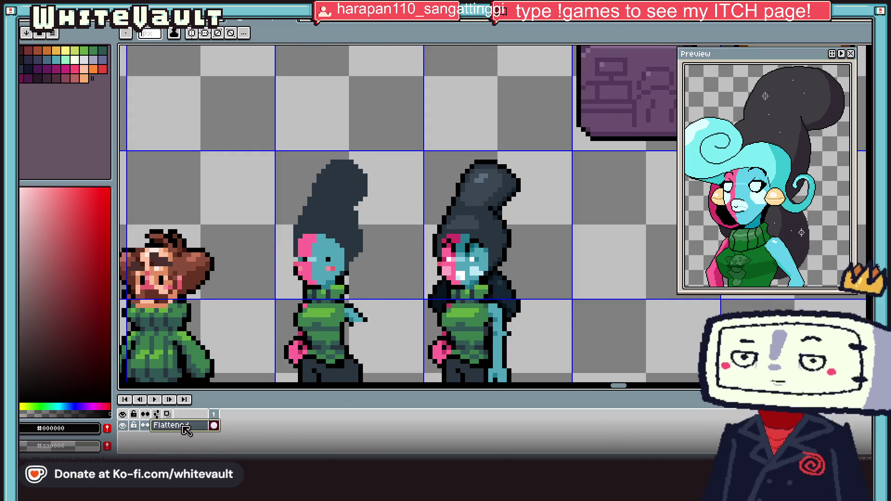
# Add a new layer above the Flattened layer.
pyautogui.rightClick(186, 426)
pyautogui.moveTo(226, 403)
pyautogui.click(278, 396)
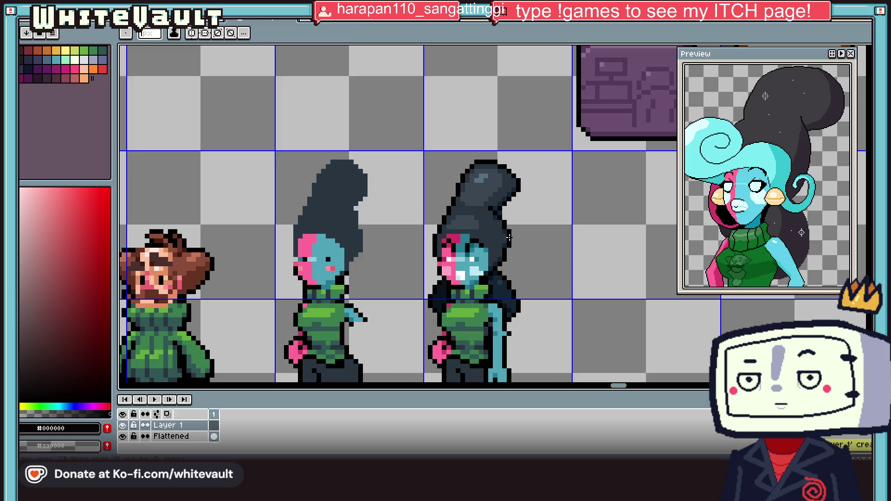
# Set the drawing colour to a fully saturated bright cyan.
pyautogui.press('i')
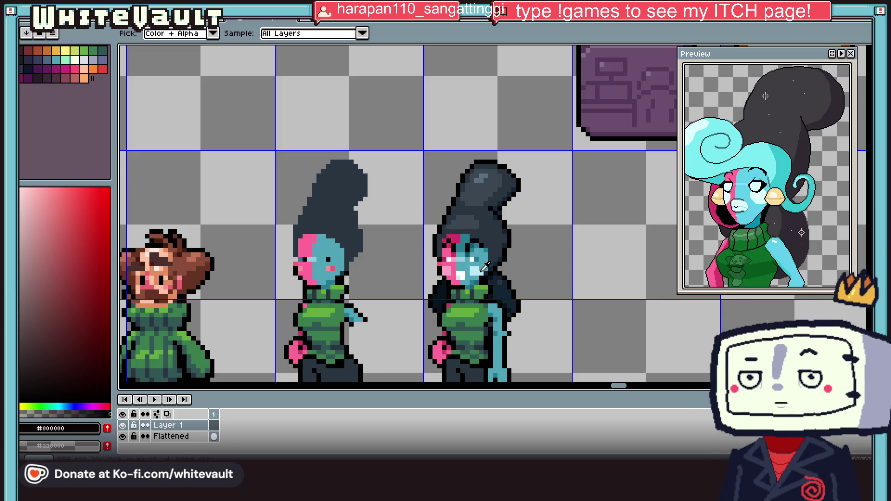
pyautogui.click(471, 261)
pyautogui.scroll(1, 494, 245)
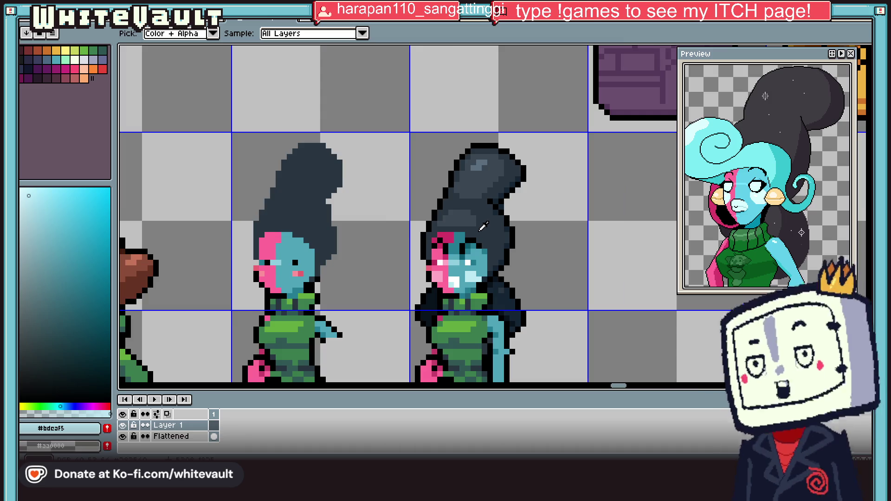
pyautogui.scroll(1, 485, 235)
pyautogui.click(412, 216)
pyautogui.press('b')
pyautogui.press('i')
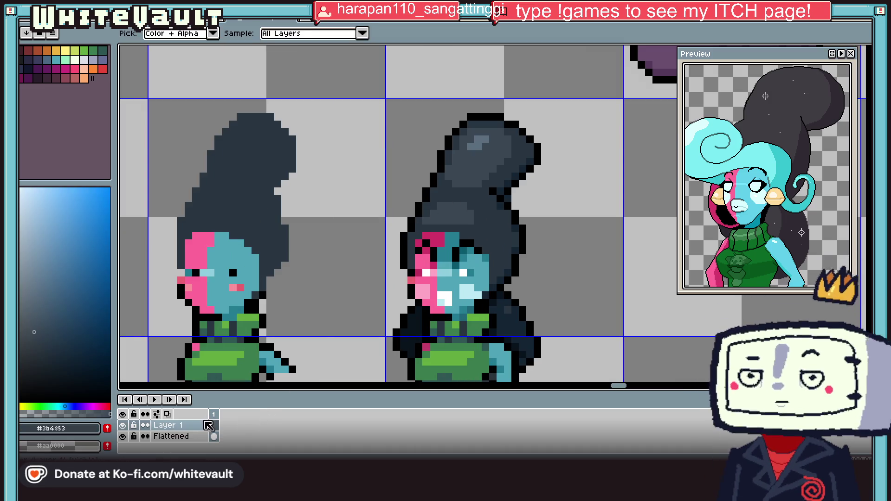
pyautogui.click(60, 407)
pyautogui.click(110, 187)
pyautogui.press('b')
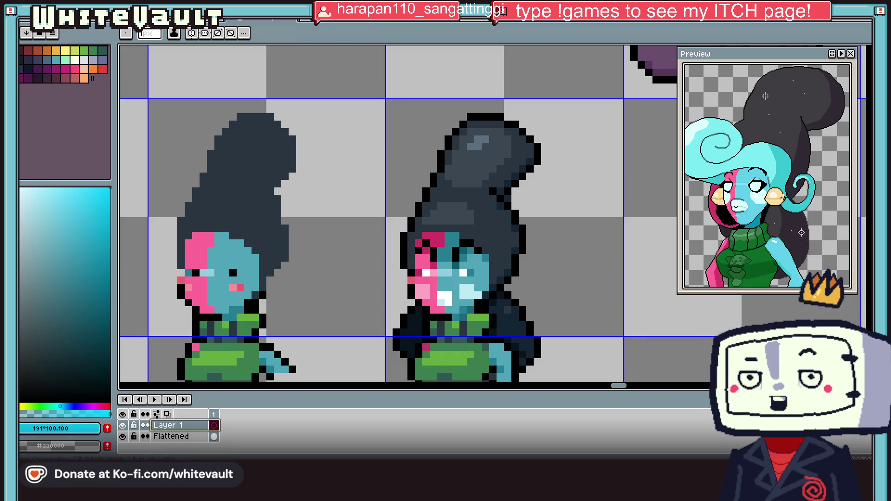
# Sketch cyan guide lines across and up the head, then enlarge the brush to 7 pixels.
pyautogui.scroll(2, 512, 279)
pyautogui.click(474, 262)
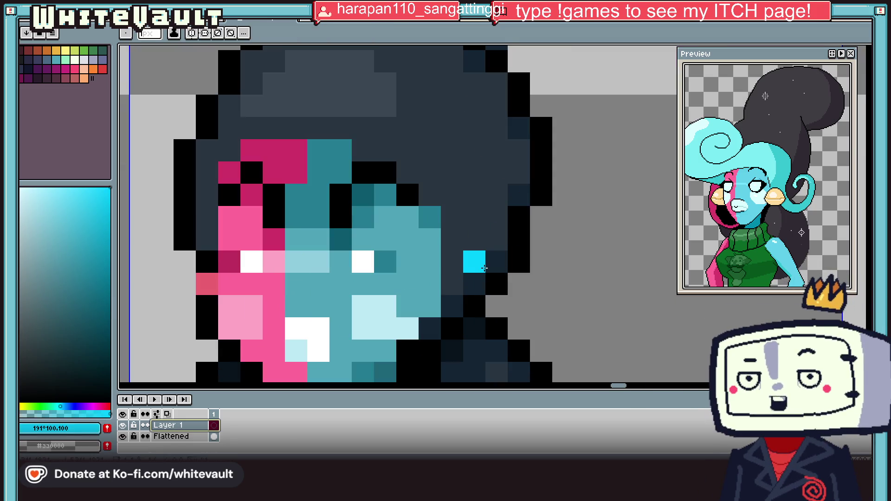
pyautogui.moveTo(481, 285)
pyautogui.mouseDown()
pyautogui.moveTo(496, 306)
pyautogui.moveTo(566, 302)
pyautogui.moveTo(584, 260)
pyautogui.moveTo(542, 260)
pyautogui.mouseUp()
pyautogui.moveTo(466, 251)
pyautogui.mouseDown()
pyautogui.moveTo(478, 165)
pyautogui.moveTo(453, 218)
pyautogui.moveTo(453, 149)
pyautogui.moveTo(467, 139)
pyautogui.moveTo(453, 86)
pyautogui.moveTo(362, 83)
pyautogui.moveTo(379, 60)
pyautogui.moveTo(431, 57)
pyautogui.moveTo(320, 106)
pyautogui.moveTo(336, 111)
pyautogui.moveTo(130, 124)
pyautogui.mouseUp()
pyautogui.hscroll(-5, 130, 124)
pyautogui.hotkey('ctrl', 'z')
pyautogui.moveTo(492, 150)
pyautogui.mouseDown()
pyautogui.moveTo(418, 151)
pyautogui.moveTo(379, 173)
pyautogui.mouseUp()
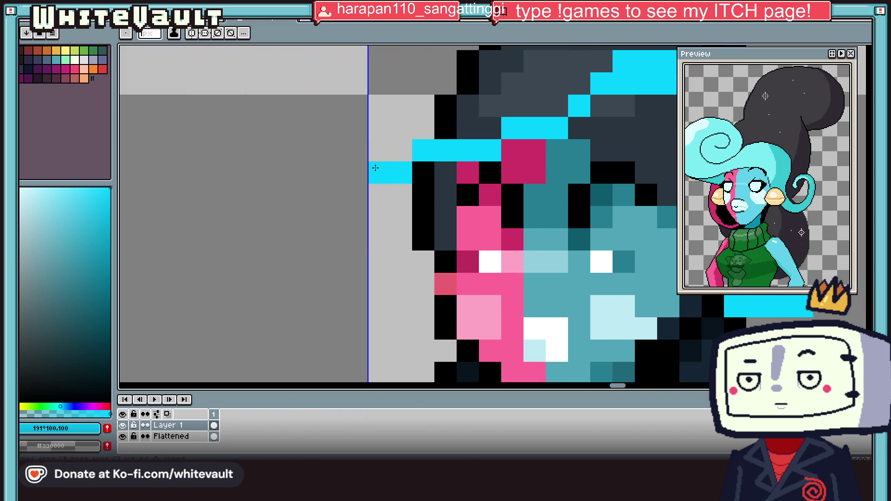
pyautogui.press('+')
pyautogui.press('+')
pyautogui.press('+')
pyautogui.click(362, 134)
pyautogui.scroll(-8, 362, 134)
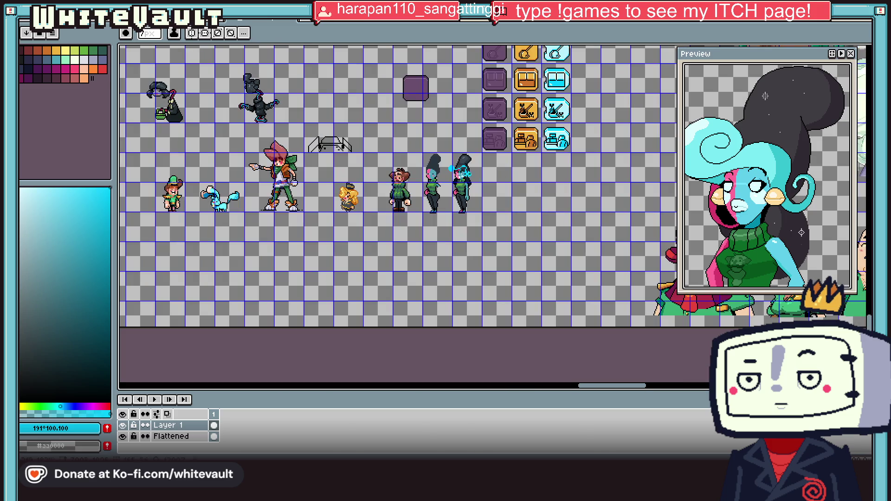
# Undo the large cyan dab on the right girl's hair and return to the Pencil.
pyautogui.scroll(2, 510, 162)
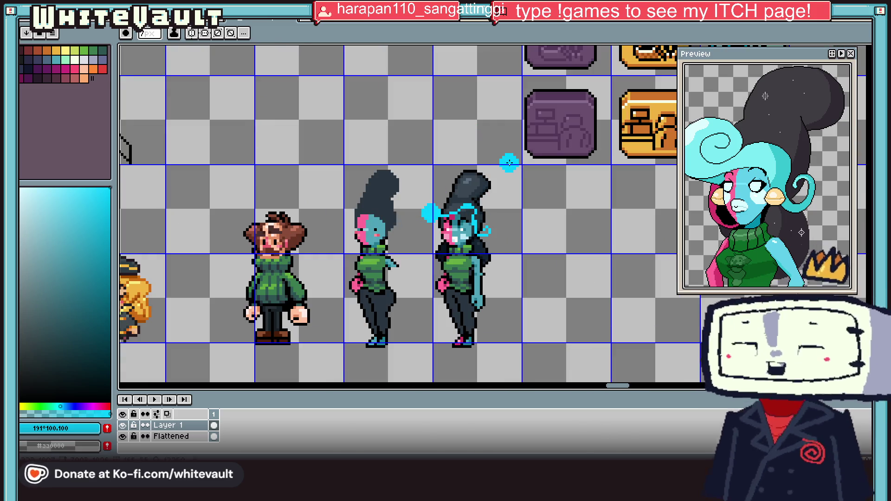
pyautogui.press('v')
pyautogui.hotkey('ctrl', 'z')
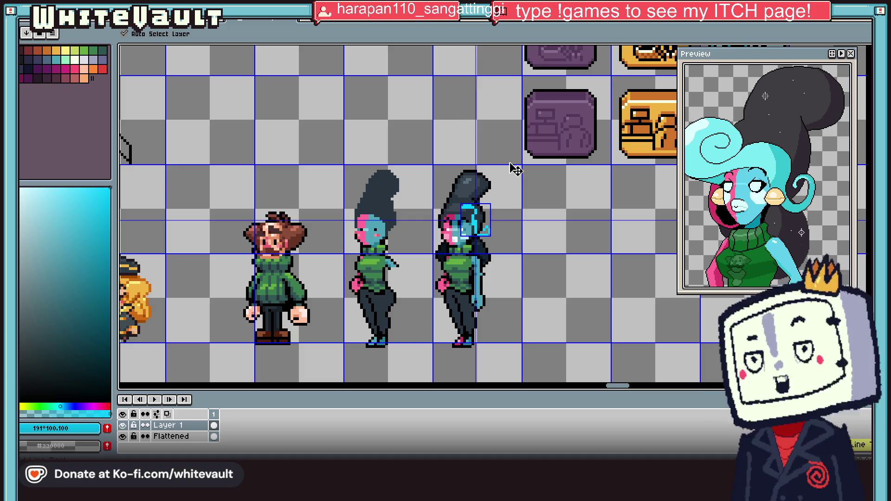
pyautogui.press('b')
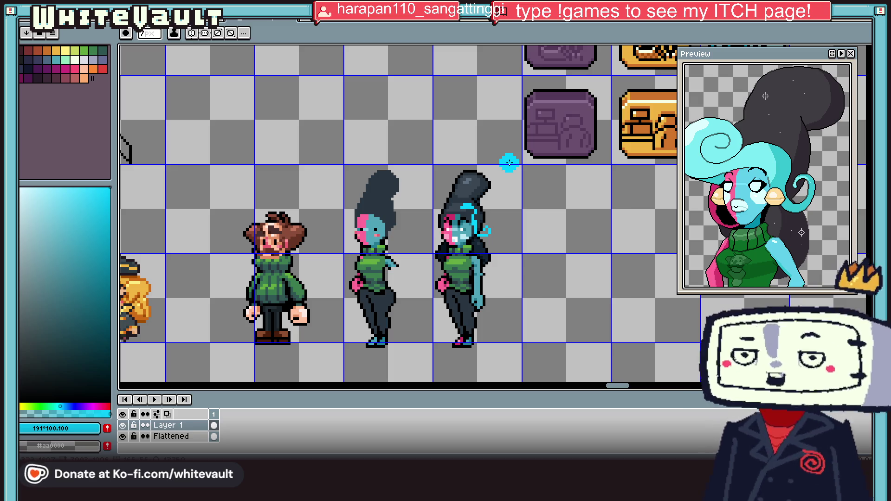
# Pick cyan #00ccff from the sketch and paint cyan rows across the top of the hair.
pyautogui.press('i')
pyautogui.scroll(2, 478, 212)
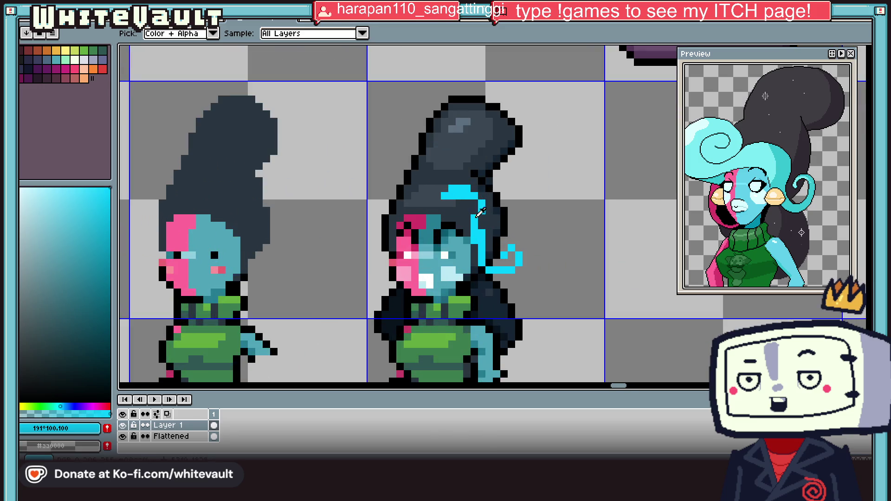
pyautogui.click(481, 212)
pyautogui.scroll(1, 479, 211)
pyautogui.press('b')
pyautogui.click(458, 206)
pyautogui.moveTo(458, 206)
pyautogui.mouseDown()
pyautogui.moveTo(411, 177)
pyautogui.moveTo(485, 177)
pyautogui.moveTo(451, 189)
pyautogui.mouseUp()
pyautogui.click(469, 207)
# Undo the cyan strokes over the hair and switch back to the Pencil.
pyautogui.scroll(-4, 469, 207)
pyautogui.scroll(2, 483, 258)
pyautogui.press('v')
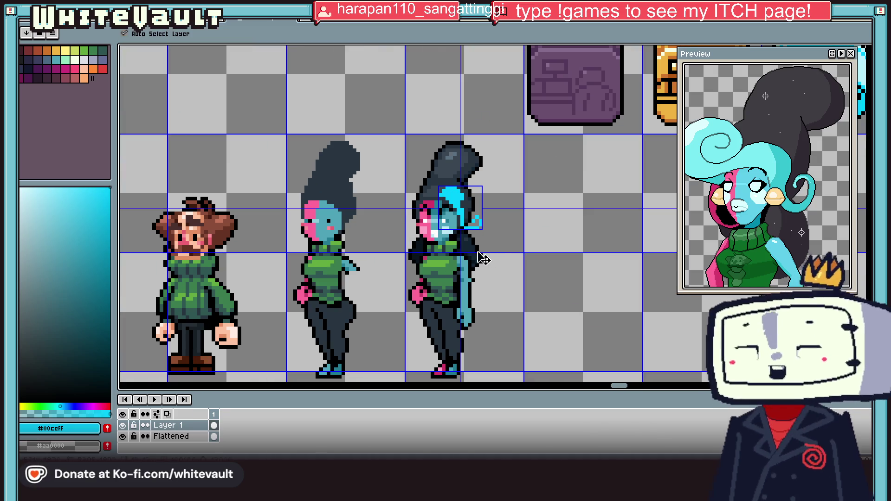
pyautogui.hotkey('ctrl', 'z')
pyautogui.hotkey('ctrl', 'z')
pyautogui.hotkey('ctrl', 'z')
pyautogui.hotkey('ctrl', 'z')
pyautogui.hotkey('ctrl', 'z')
pyautogui.hotkey('ctrl', 'z')
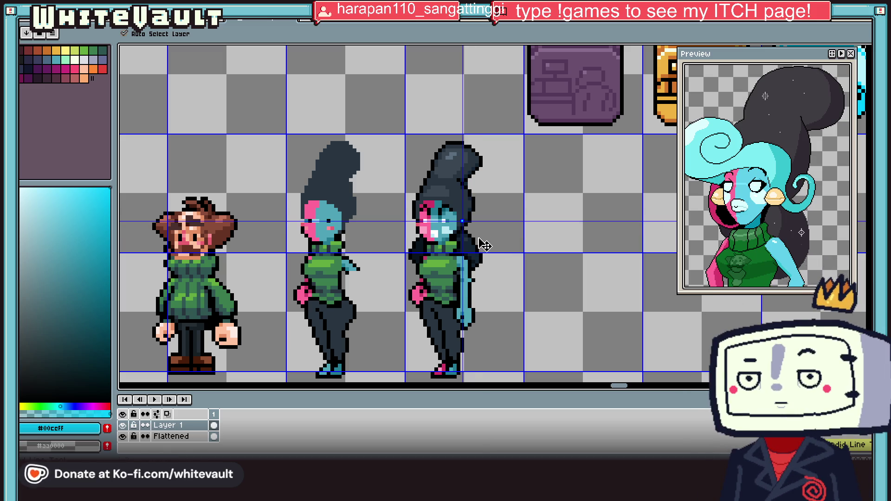
pyautogui.press('b')
pyautogui.scroll(-1, 483, 245)
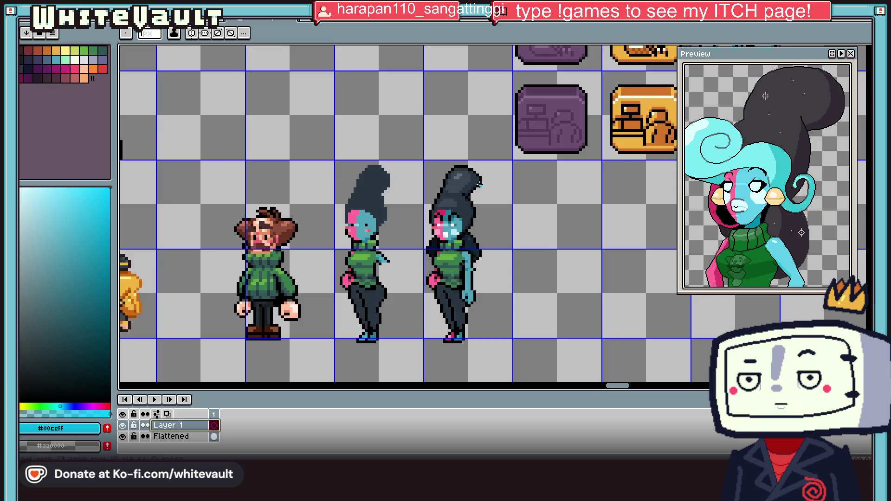
pyautogui.scroll(-1, 478, 186)
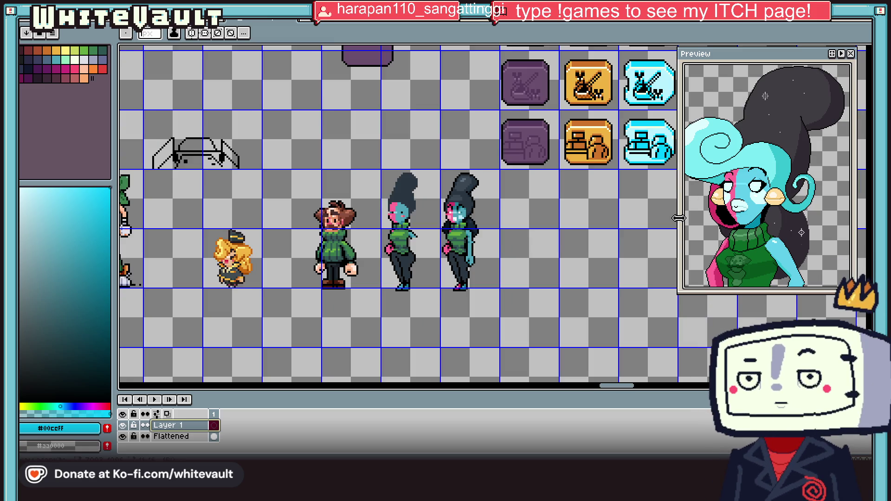
pyautogui.scroll(2, 448, 223)
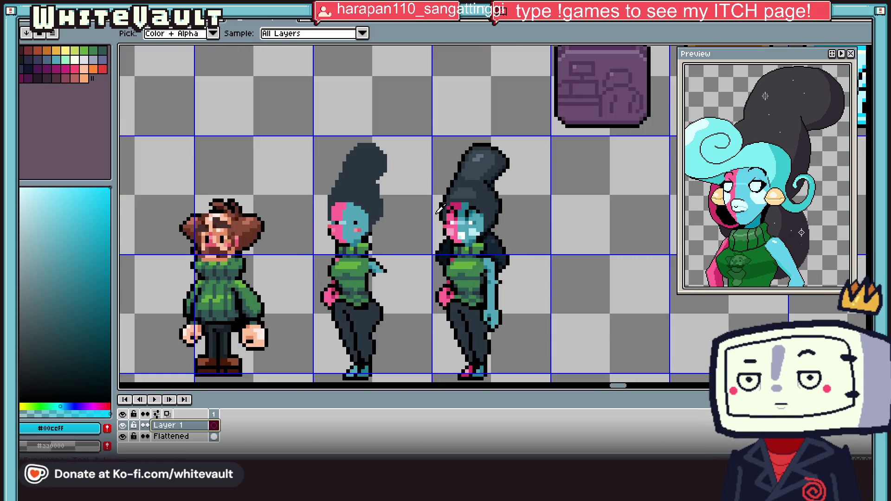
# Draw a black curl outline sticking out to the left of the updo.
pyautogui.keyDown('alt'); pyautogui.click(426, 197); pyautogui.keyUp('alt')
pyautogui.scroll(2, 425, 197)
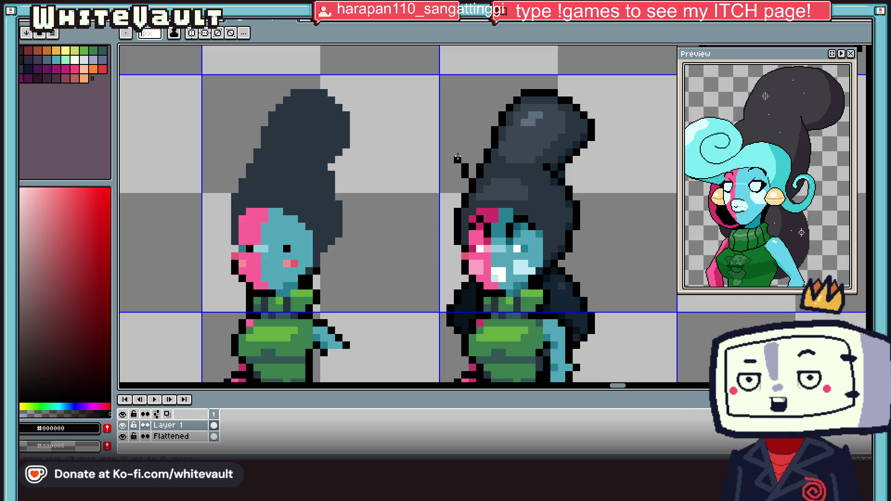
pyautogui.moveTo(443, 153); pyautogui.dragTo(449, 153)
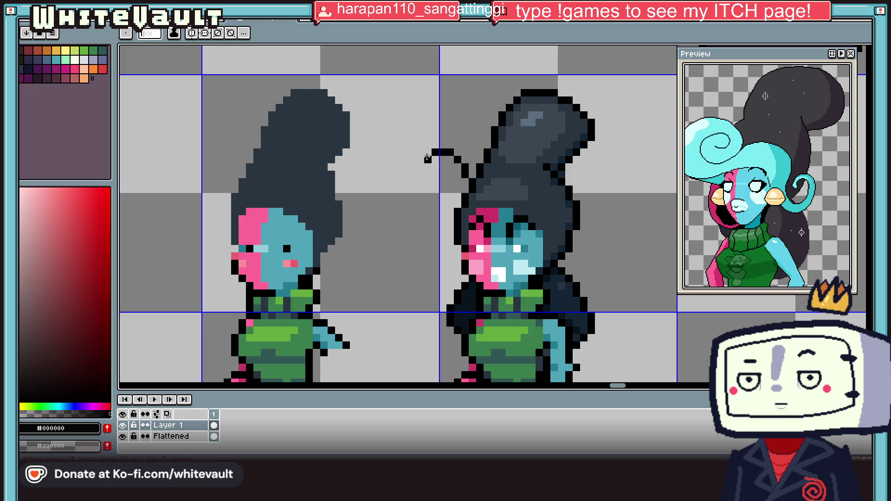
pyautogui.moveTo(414, 176)
pyautogui.mouseDown()
pyautogui.moveTo(404, 207)
pyautogui.moveTo(423, 220)
pyautogui.mouseUp()
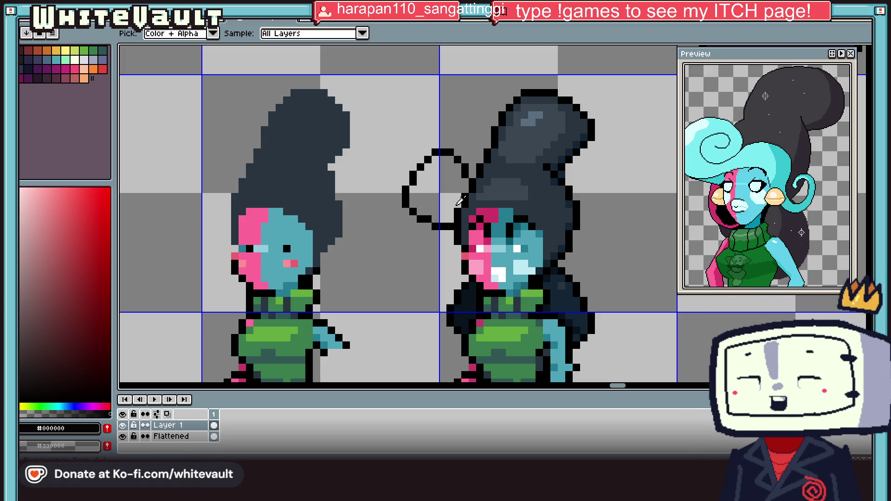
pyautogui.keyDown('alt'); pyautogui.click(460, 215); pyautogui.keyUp('alt')
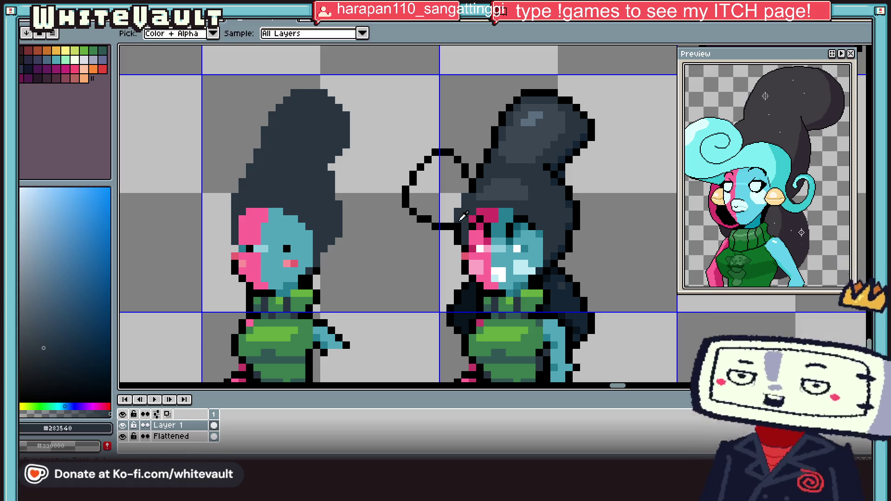
pyautogui.keyDown('alt'); pyautogui.click(464, 220); pyautogui.keyUp('alt')
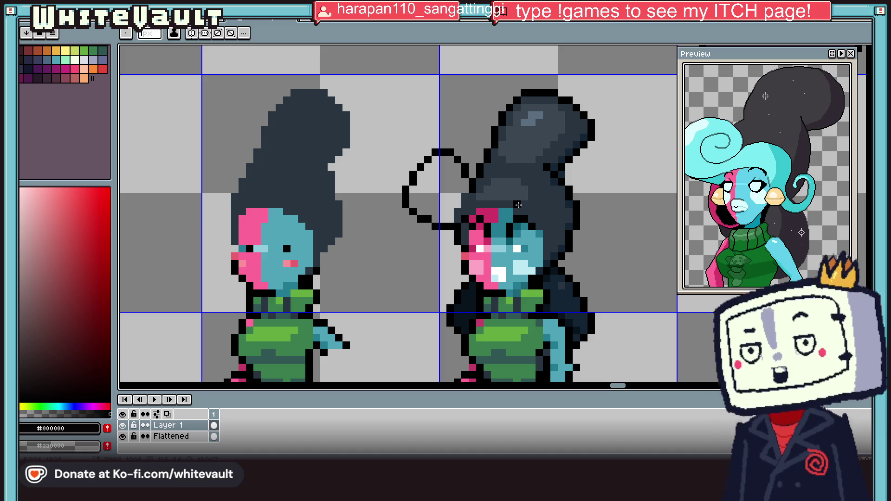
pyautogui.scroll(1, 478, 184)
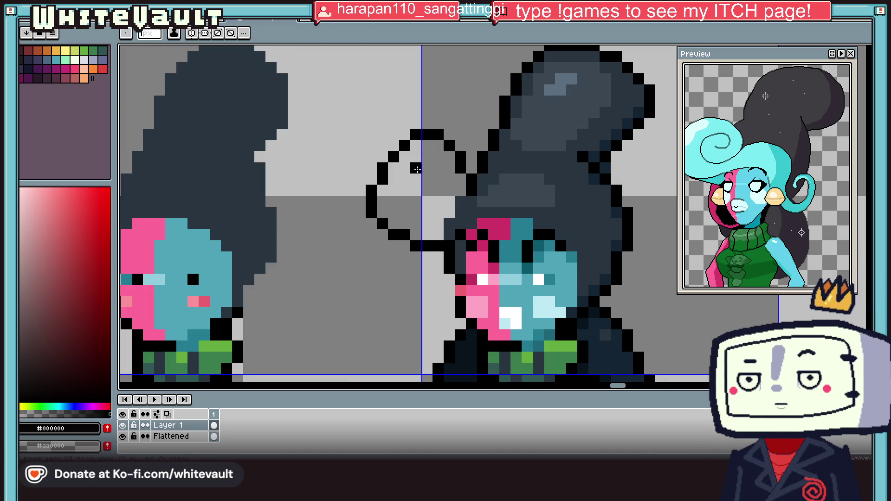
pyautogui.moveTo(418, 180)
pyautogui.mouseDown()
pyautogui.moveTo(428, 211)
pyautogui.moveTo(457, 203)
pyautogui.mouseUp()
pyautogui.click(460, 191)
# Sample the dark navy #152533 hair colour to fill the curl, then reselect black.
pyautogui.press('alt')
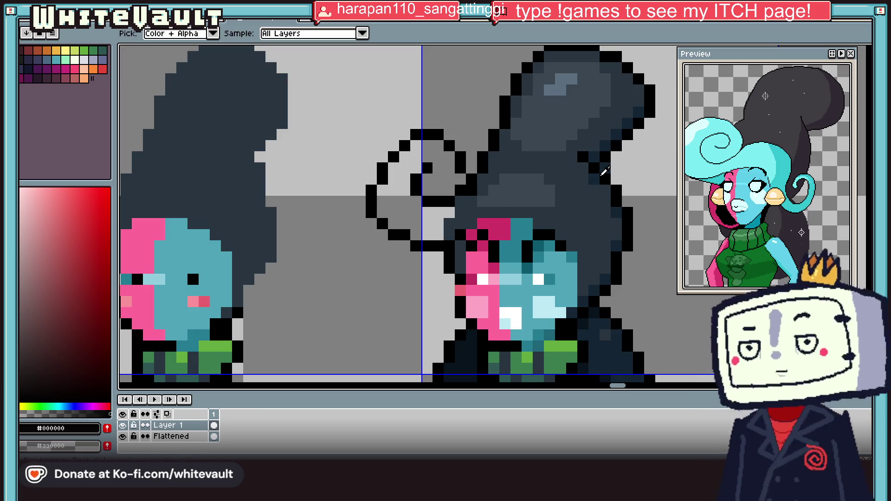
pyautogui.click(605, 172)
pyautogui.press('b')
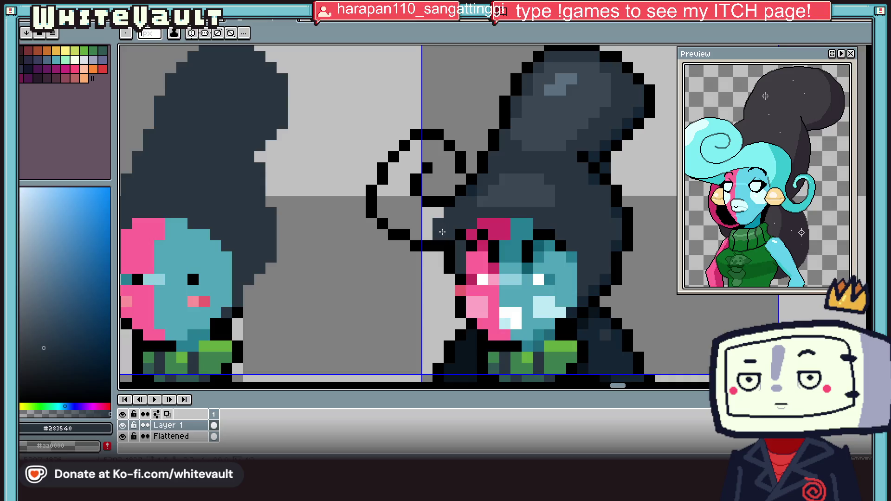
pyautogui.press('g')
pyautogui.scroll(-5, 457, 181)
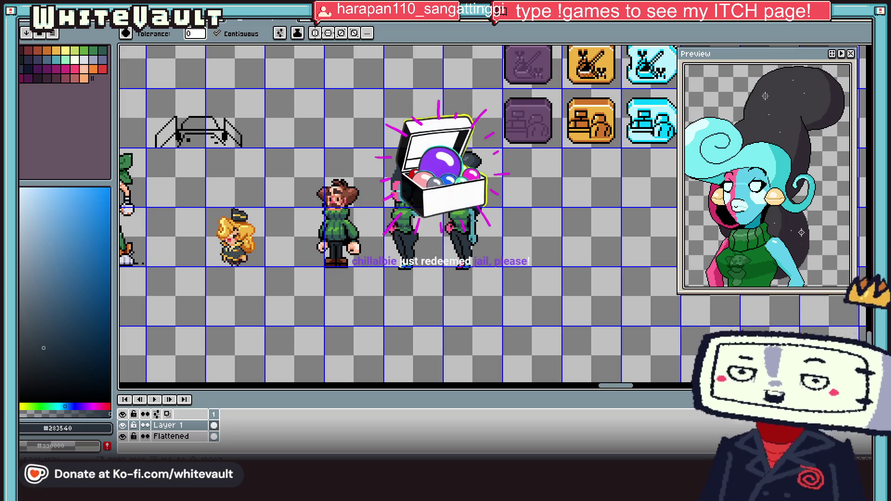
pyautogui.scroll(5, 454, 176)
pyautogui.press('i')
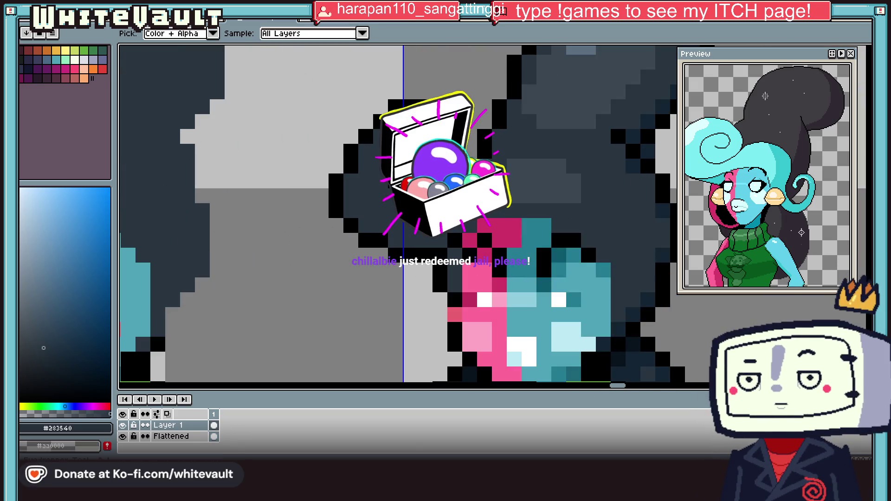
pyautogui.scroll(2, 462, 177)
pyautogui.click(462, 177)
pyautogui.press('b')
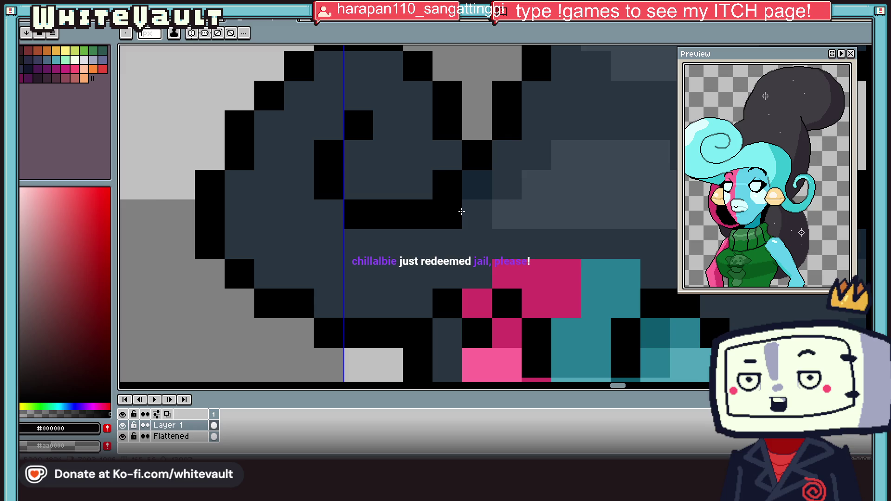
# Draw a black spiral line inside the curl and repaint stray black pixels dark navy.
pyautogui.moveTo(392, 258)
pyautogui.mouseDown()
pyautogui.moveTo(294, 196)
pyautogui.moveTo(302, 153)
pyautogui.moveTo(344, 138)
pyautogui.mouseUp()
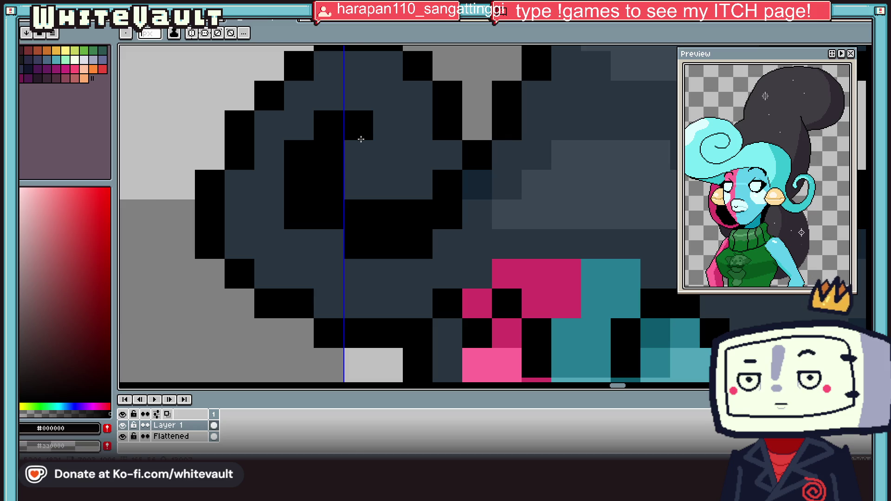
pyautogui.keyDown('alt'); pyautogui.click(479, 183); pyautogui.keyUp('alt')
pyautogui.click(318, 232)
pyautogui.click(306, 209)
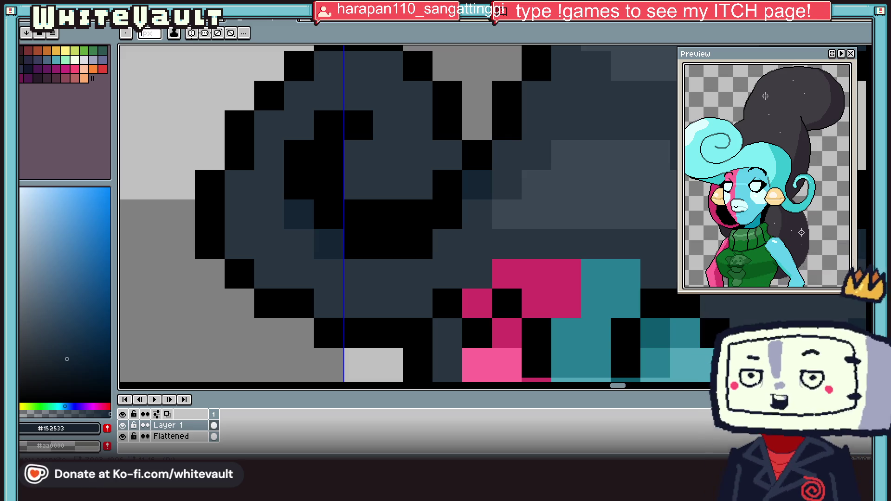
pyautogui.scroll(-2, 536, 214)
# Draw a diagonal black strand in the hair, recolour a pixel slate, and sample dark navy.
pyautogui.scroll(-2, 552, 215)
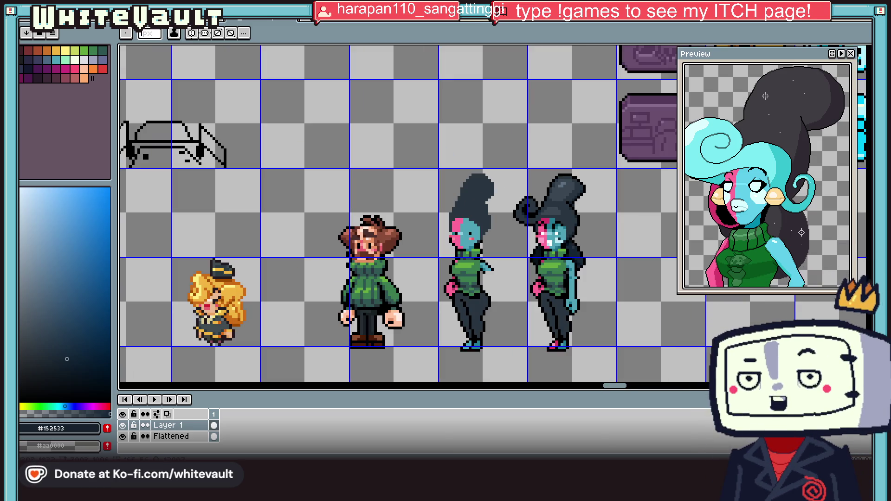
pyautogui.scroll(2, 530, 199)
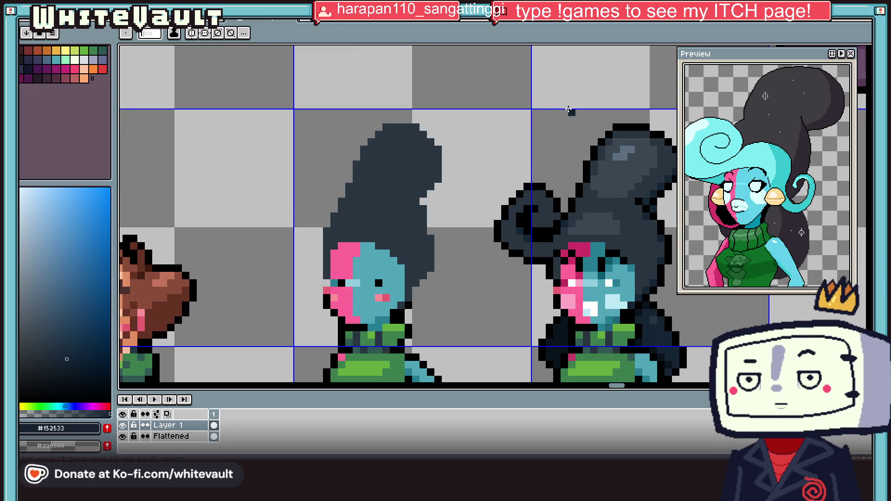
pyautogui.press('i')
pyautogui.scroll(2, 532, 184)
pyautogui.keyDown('alt'); pyautogui.click(531, 185); pyautogui.keyUp('alt')
pyautogui.moveTo(502, 183); pyautogui.dragTo(457, 227)
pyautogui.keyDown('alt'); pyautogui.click(547, 205); pyautogui.keyUp('alt')
pyautogui.click(483, 230)
pyautogui.scroll(-3, 484, 231)
pyautogui.scroll(2, 492, 234)
pyautogui.press('i')
pyautogui.keyDown('alt'); pyautogui.click(506, 272); pyautogui.keyUp('alt')
pyautogui.scroll(1, 334, 225)
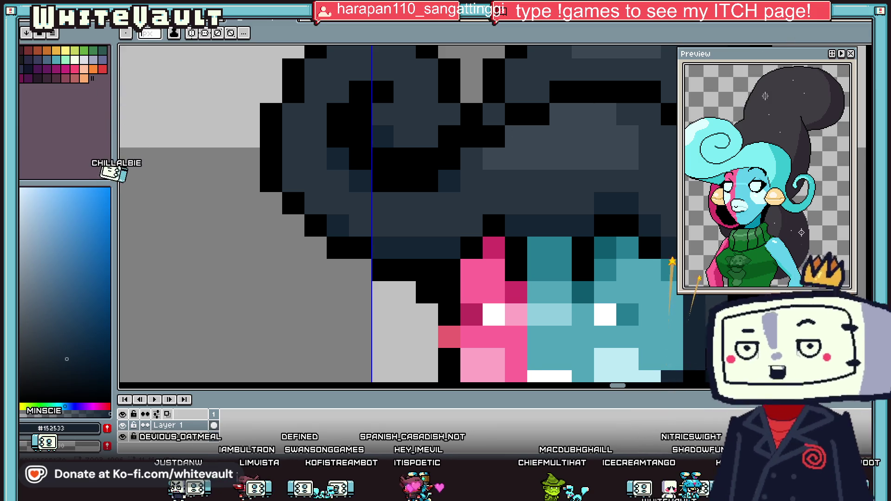
pyautogui.scroll(-5, 601, 256)
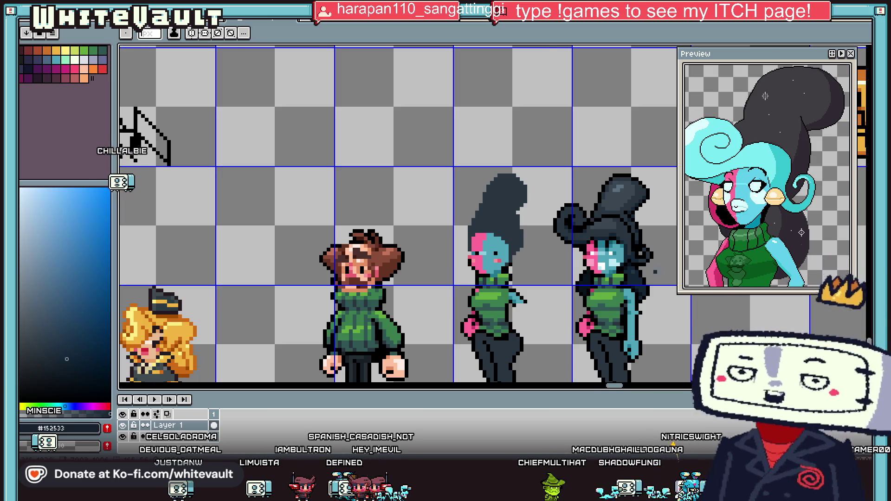
pyautogui.scroll(-3, 672, 263)
pyautogui.scroll(5, 663, 255)
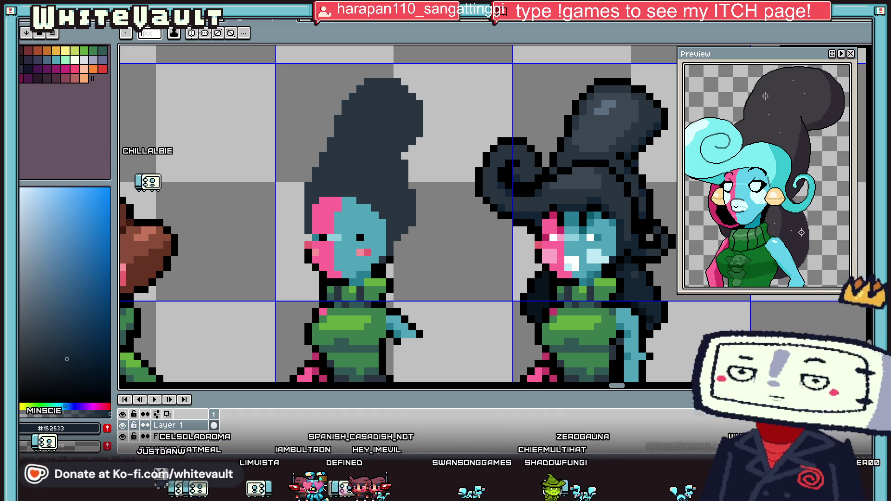
pyautogui.keyDown('alt'); pyautogui.click(524, 231); pyautogui.keyUp('alt')
pyautogui.scroll(3, 523, 230)
pyautogui.moveTo(508, 213)
pyautogui.mouseDown()
pyautogui.moveTo(423, 174)
pyautogui.moveTo(389, 135)
pyautogui.mouseUp()
pyautogui.scroll(-5, 390, 134)
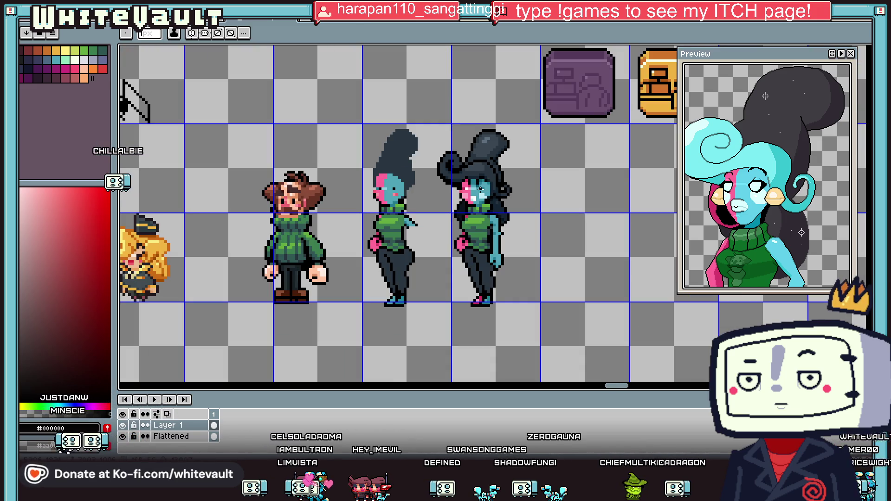
pyautogui.scroll(2, 476, 182)
pyautogui.scroll(1, 473, 184)
pyautogui.keyDown('alt'); pyautogui.click(483, 141); pyautogui.keyUp('alt')
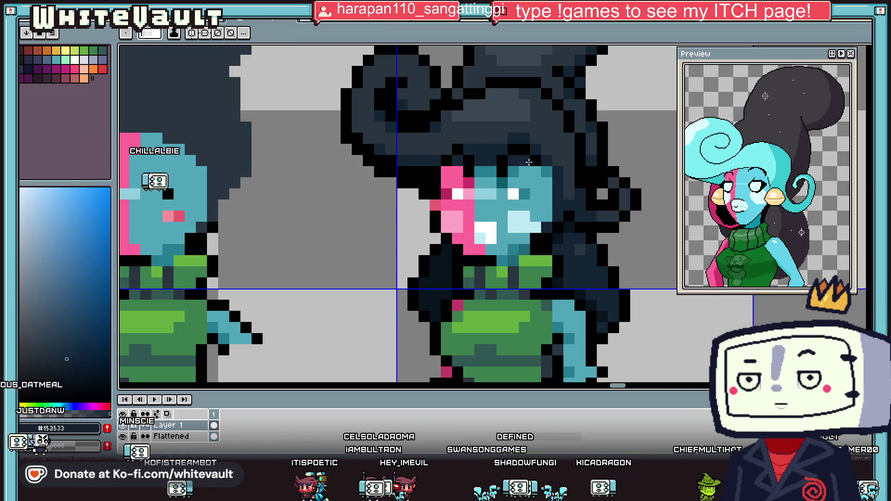
pyautogui.scroll(-3, 461, 159)
pyautogui.press('v')
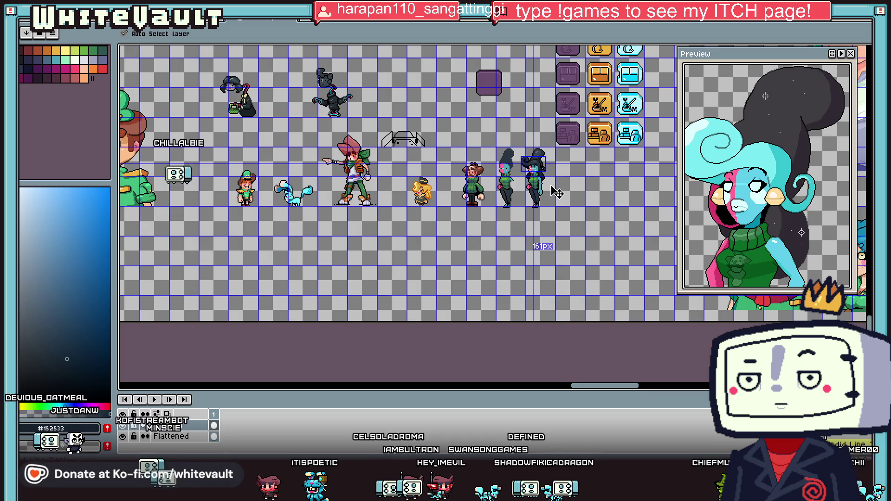
pyautogui.press('b')
pyautogui.scroll(4, 534, 168)
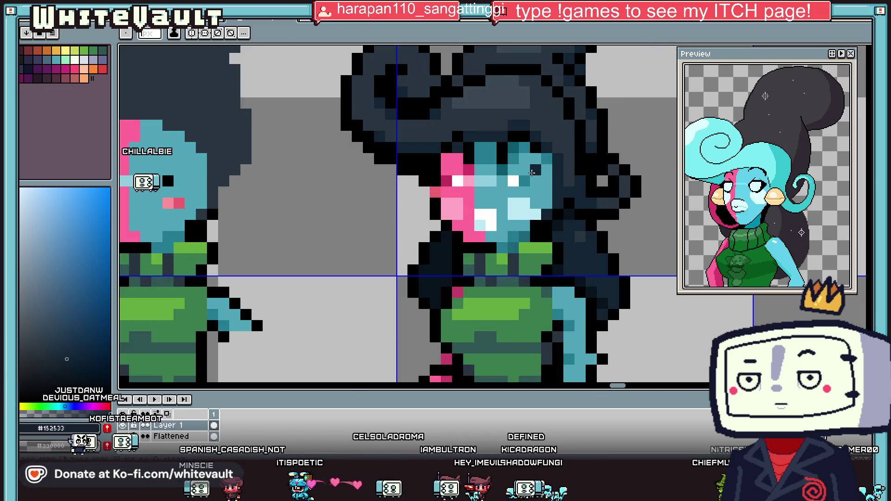
pyautogui.press('i')
pyautogui.press('b')
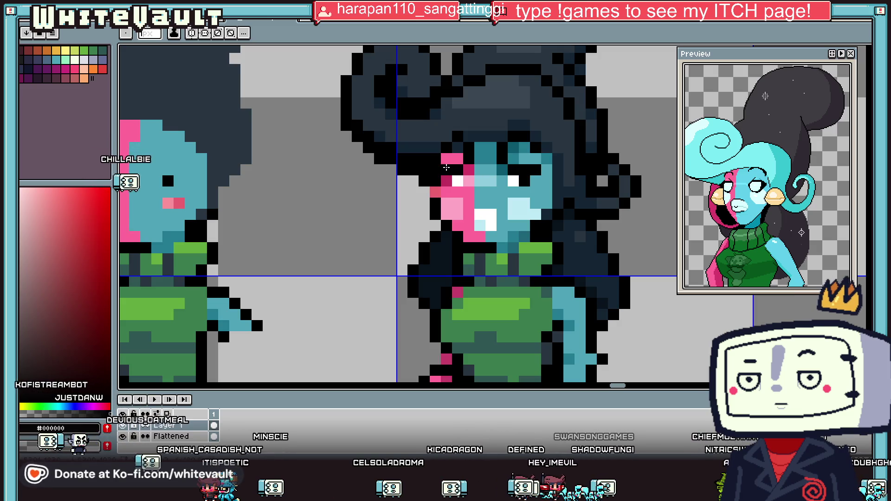
pyautogui.scroll(-3, 446, 167)
pyautogui.scroll(1, 492, 199)
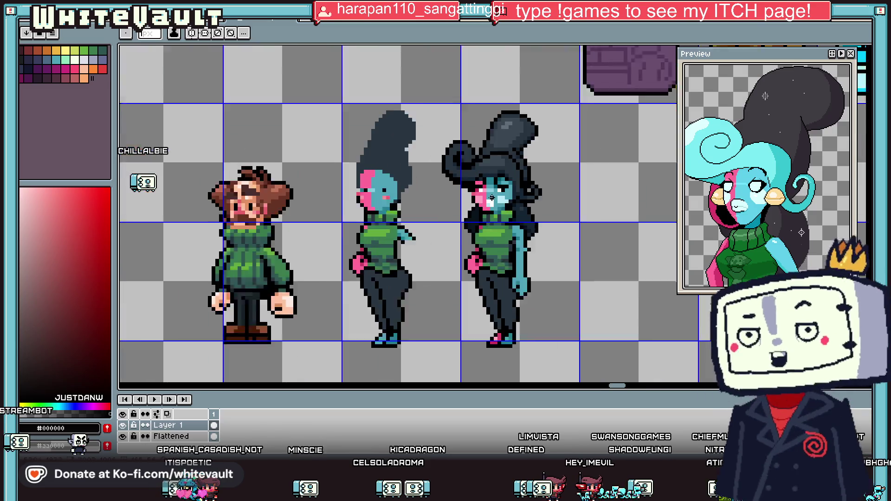
pyautogui.scroll(2, 492, 198)
pyautogui.scroll(-3, 548, 205)
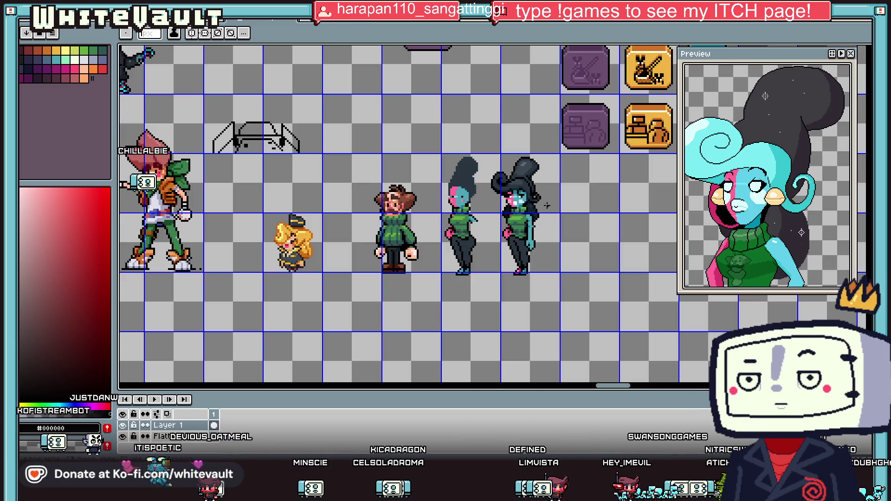
pyautogui.scroll(1, 501, 201)
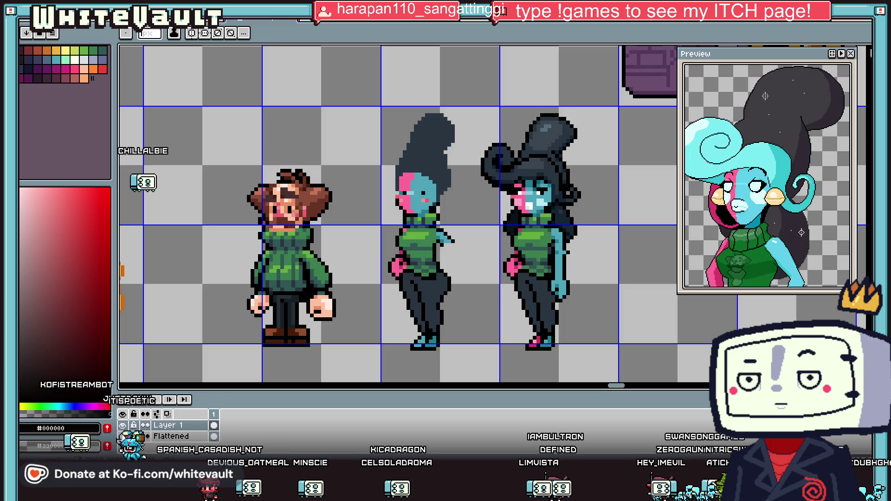
pyautogui.press('w')
pyautogui.scroll(1, 511, 190)
# Position and commit the face piece, then merge Layer 1 down into the Flattened layer.
pyautogui.moveTo(503, 164)
pyautogui.mouseDown()
pyautogui.moveTo(532, 223)
pyautogui.moveTo(553, 235)
pyautogui.mouseUp()
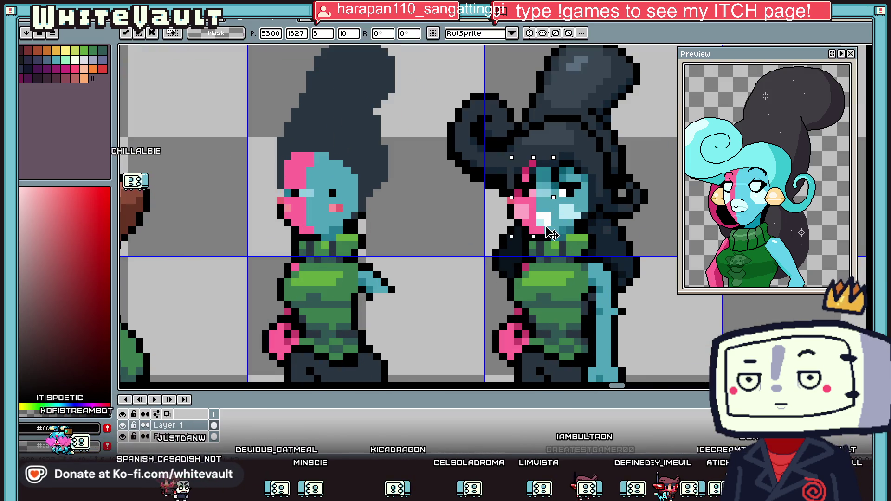
pyautogui.press('Return')
pyautogui.rightClick(199, 425)
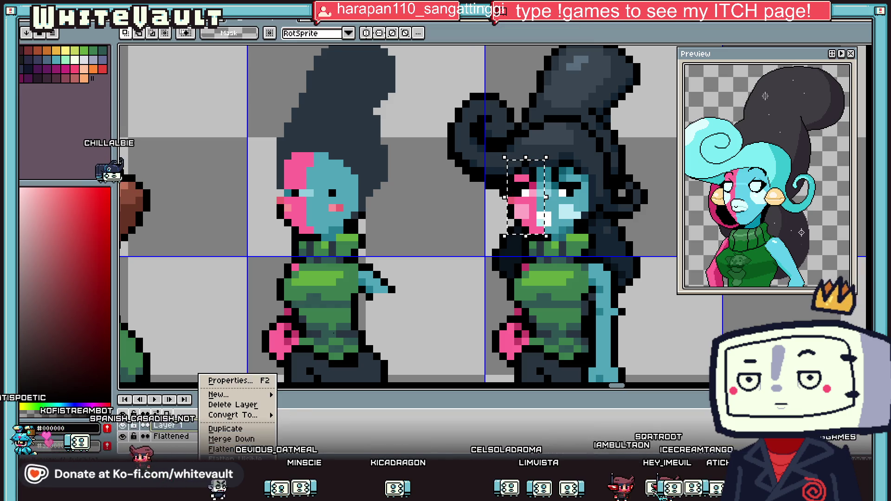
pyautogui.click(232, 439)
# Sample the hair colours #152533 and #283540 and the face pink #d03366.
pyautogui.scroll(-2, 637, 222)
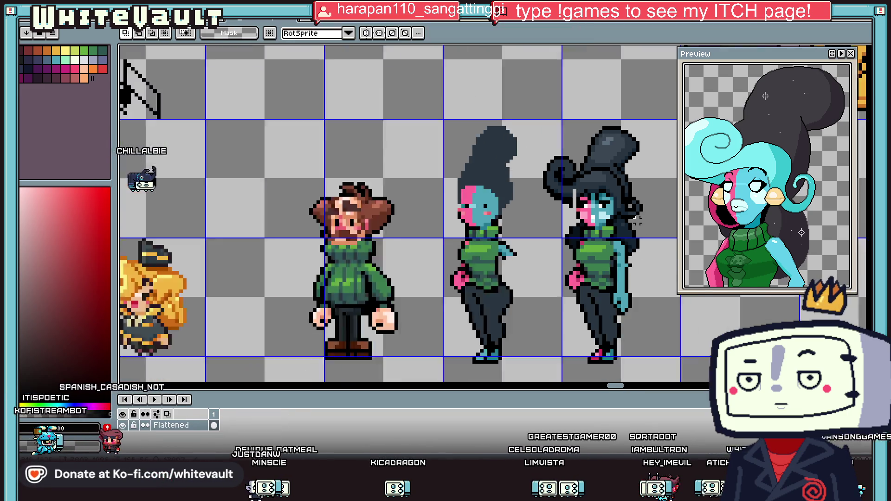
pyautogui.scroll(-1, 637, 222)
pyautogui.scroll(4, 530, 192)
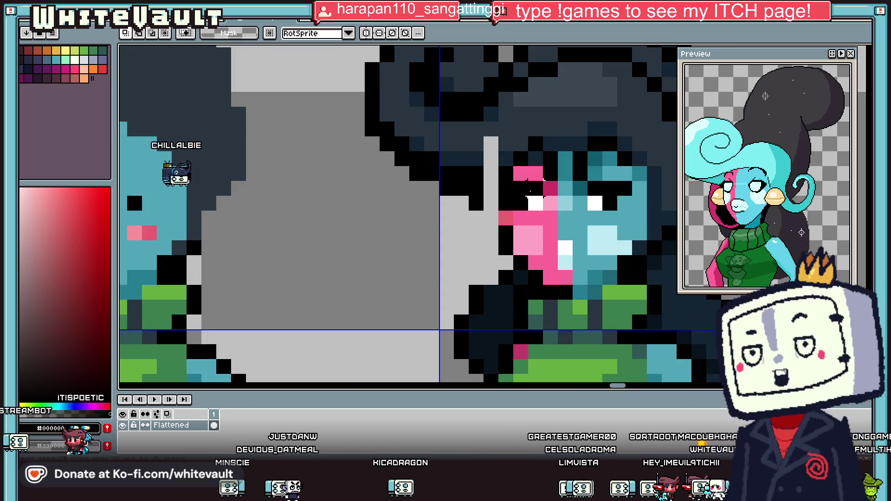
pyautogui.press('b')
pyautogui.press('i')
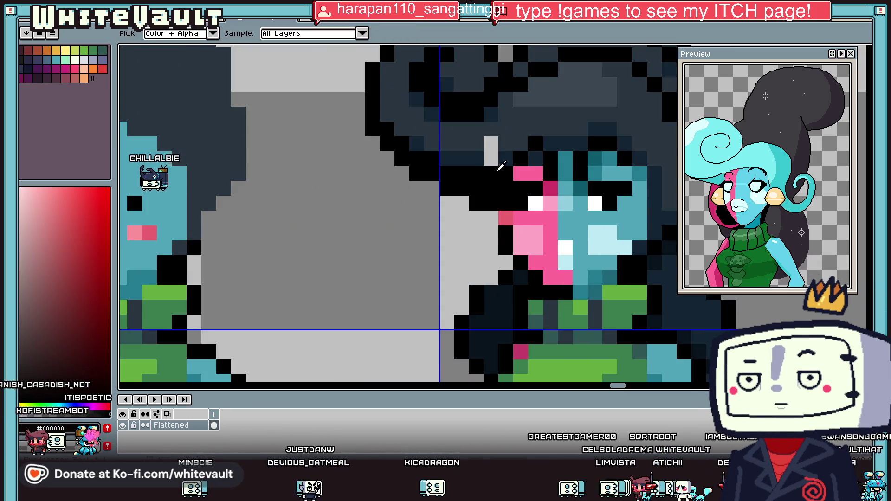
pyautogui.scroll(-3, 487, 171)
pyautogui.scroll(3, 529, 173)
pyautogui.click(531, 174)
pyautogui.click(515, 185)
pyautogui.click(483, 162)
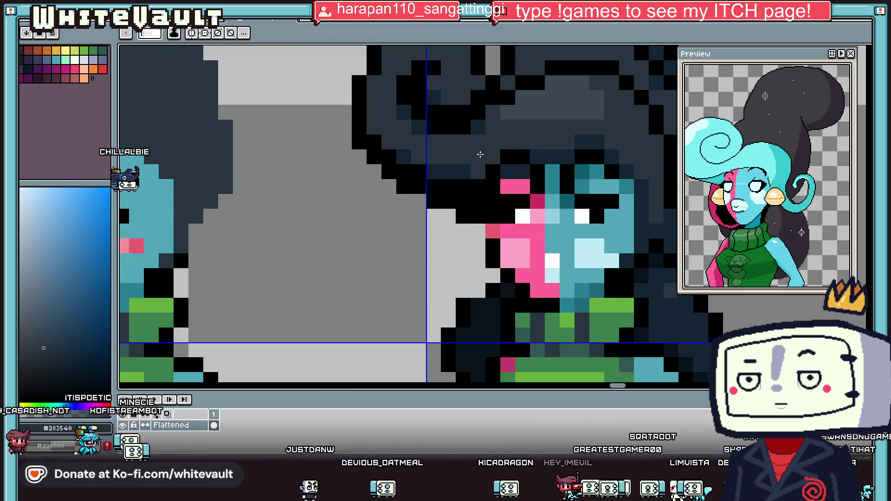
pyautogui.keyDown('alt'); pyautogui.click(489, 228); pyautogui.keyUp('alt')
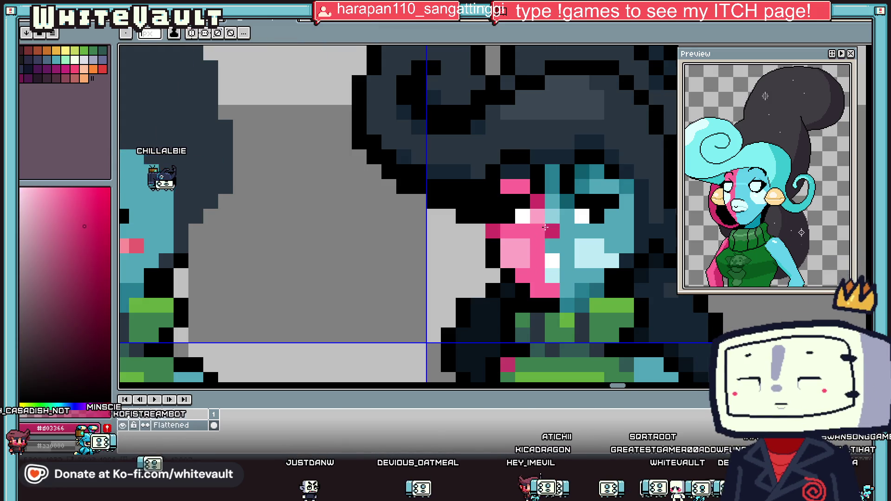
pyautogui.scroll(-3, 488, 228)
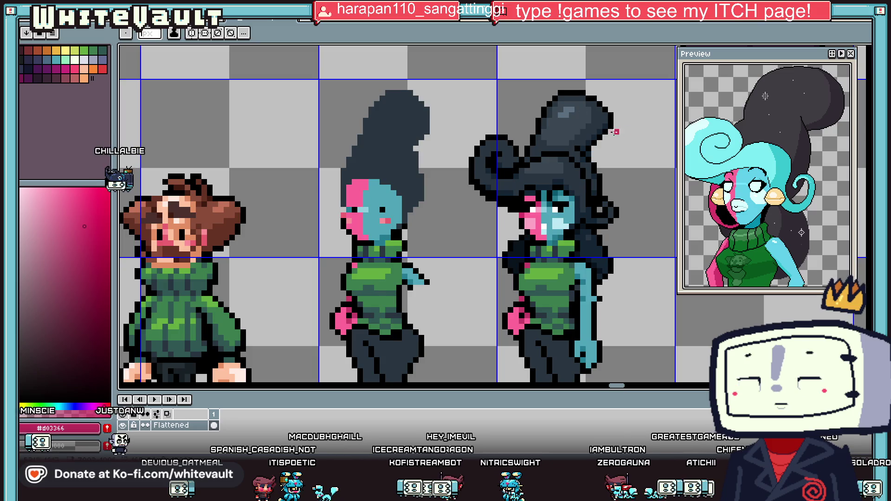
pyautogui.scroll(-2, 468, 195)
pyautogui.scroll(1, 493, 225)
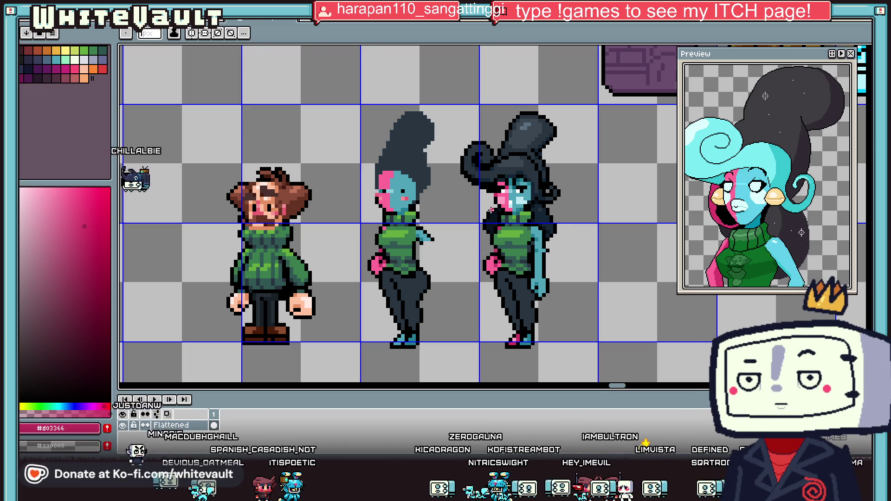
pyautogui.scroll(5, 491, 210)
pyautogui.keyDown('alt'); pyautogui.click(497, 186); pyautogui.keyUp('alt')
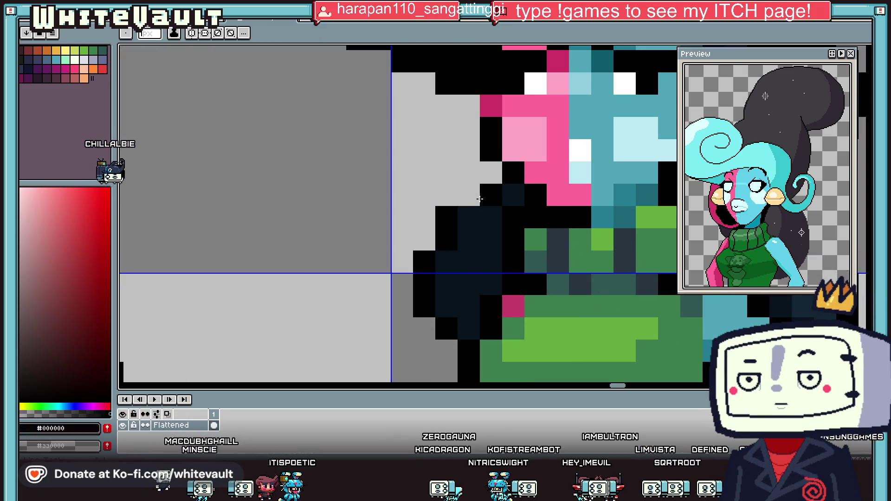
pyautogui.scroll(-5, 472, 198)
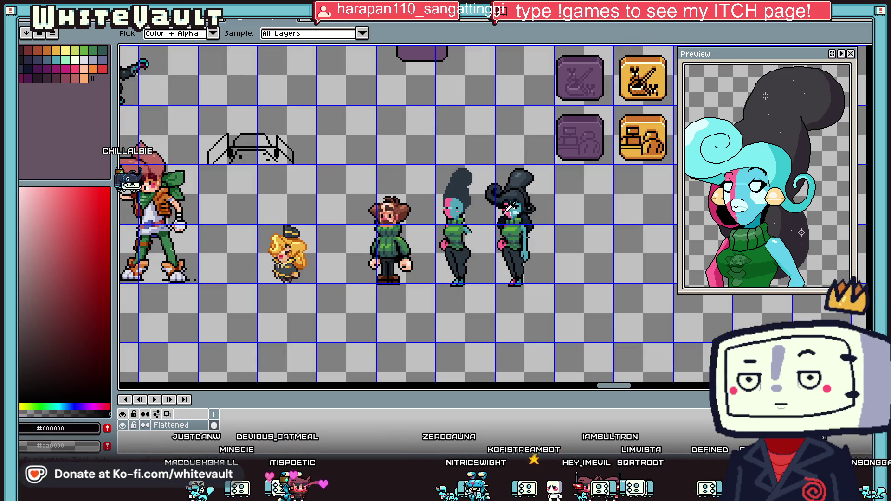
pyautogui.scroll(5, 507, 208)
pyautogui.keyDown('alt'); pyautogui.click(588, 172); pyautogui.keyUp('alt')
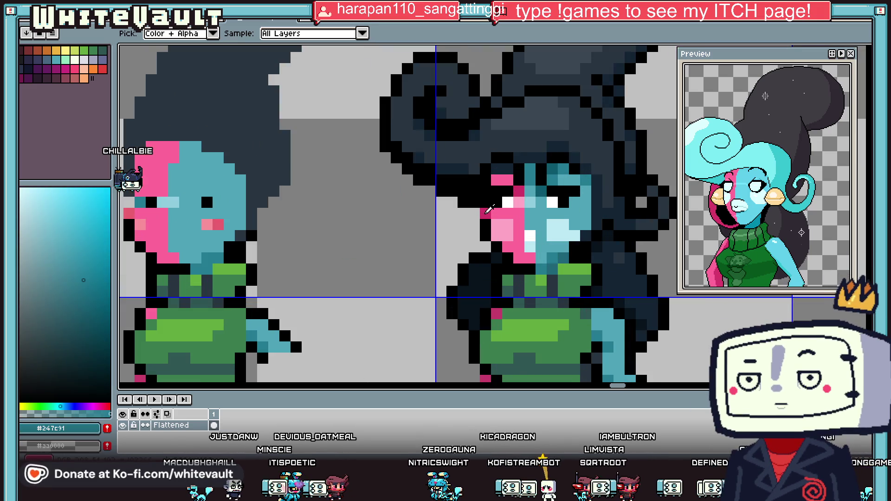
pyautogui.keyDown('alt'); pyautogui.click(488, 212); pyautogui.keyUp('alt')
pyautogui.scroll(-5, 554, 211)
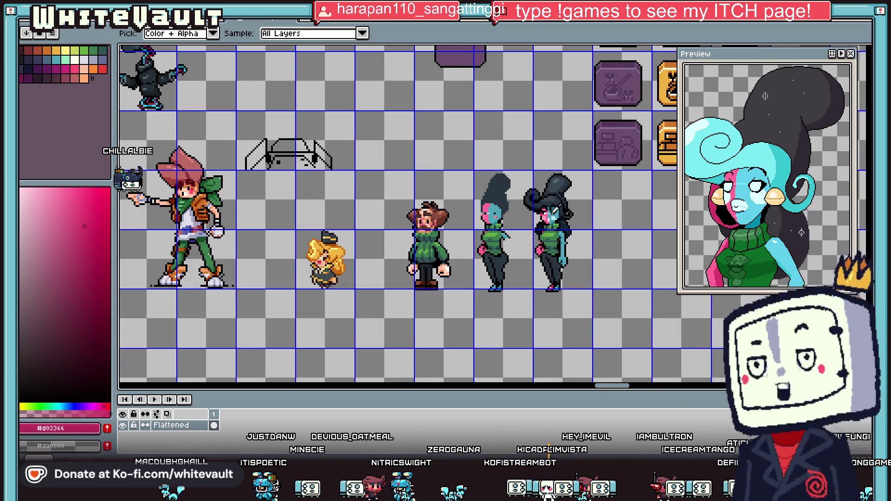
pyautogui.scroll(5, 555, 209)
pyautogui.keyDown('alt'); pyautogui.click(525, 217); pyautogui.keyUp('alt')
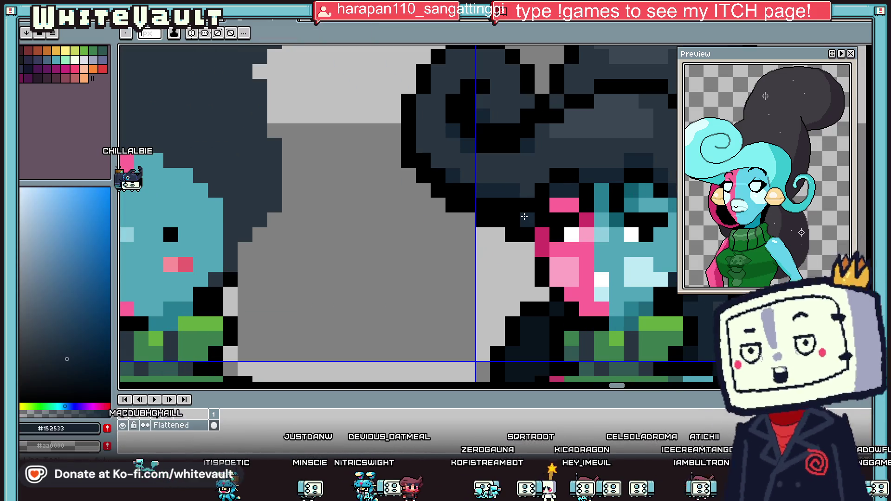
pyautogui.scroll(-5, 621, 232)
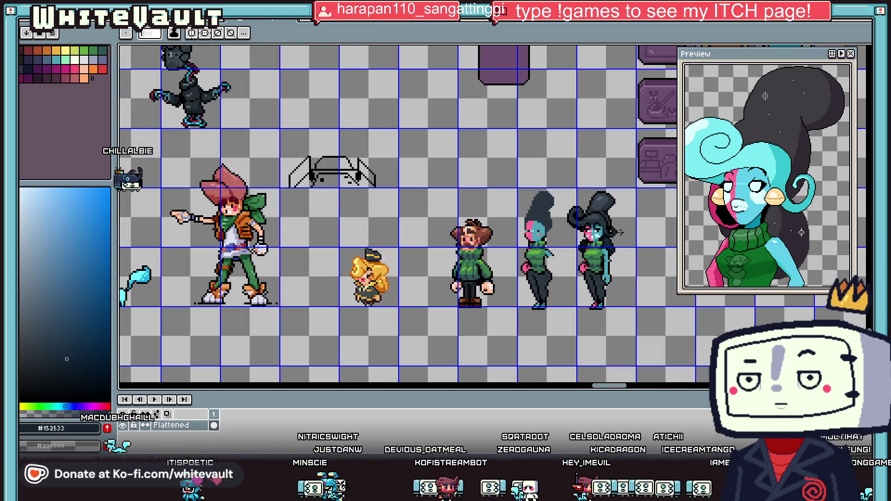
pyautogui.scroll(5, 621, 232)
pyautogui.scroll(-6, 621, 232)
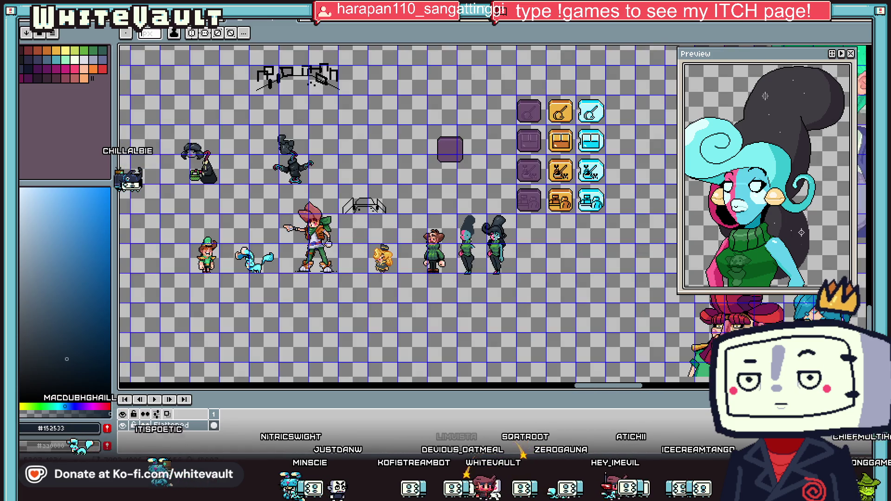
pyautogui.scroll(6, 464, 228)
pyautogui.keyDown('alt'); pyautogui.click(430, 207); pyautogui.keyUp('alt')
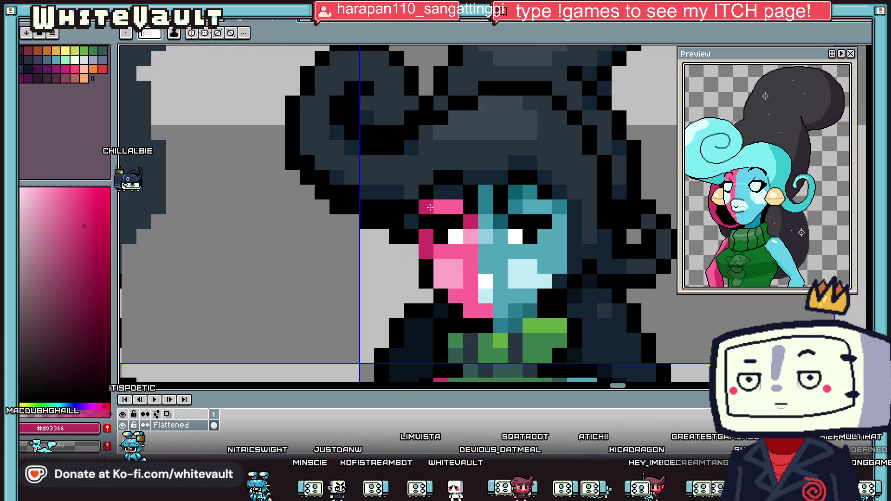
pyautogui.scroll(-5, 501, 232)
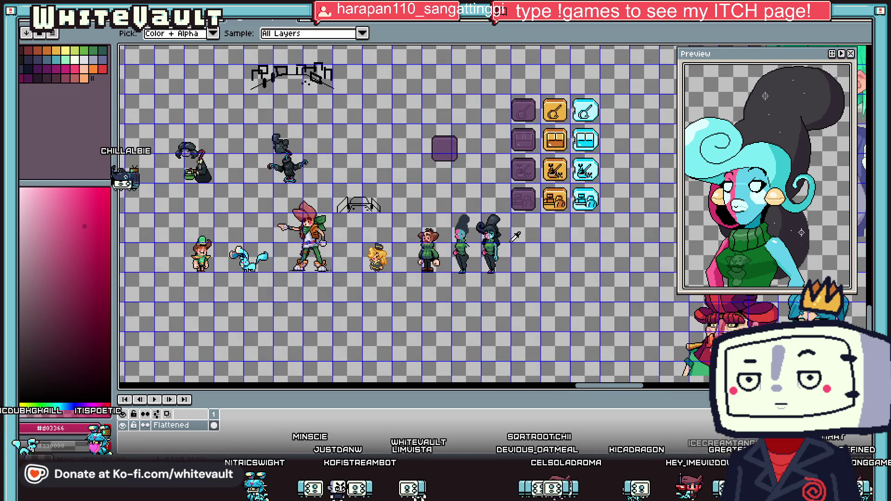
pyautogui.scroll(6, 511, 232)
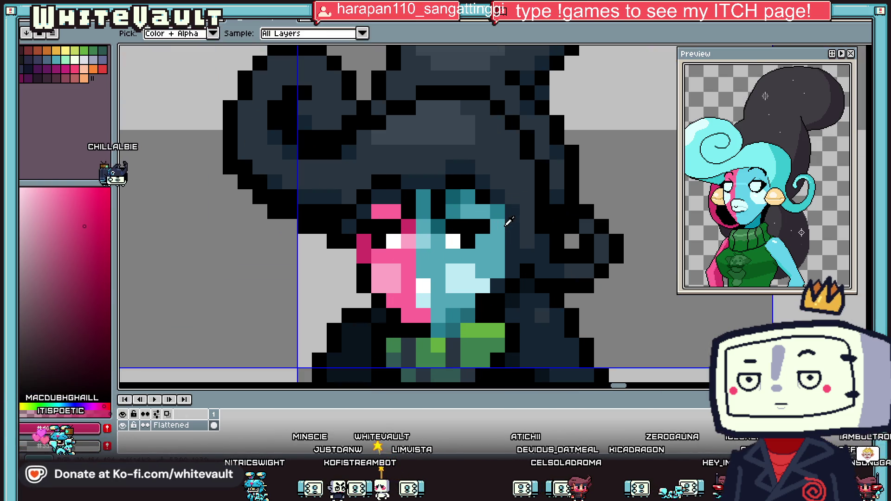
pyautogui.click(515, 212)
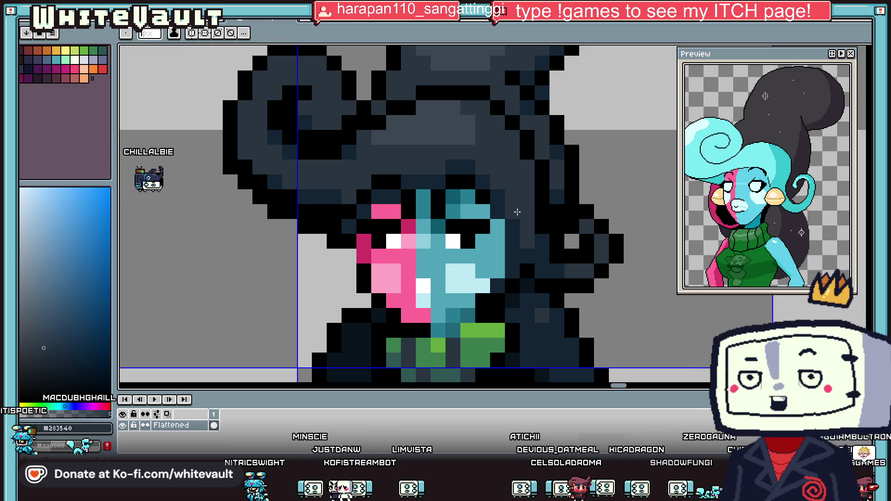
pyautogui.keyDown('alt'); pyautogui.click(464, 197); pyautogui.keyUp('alt')
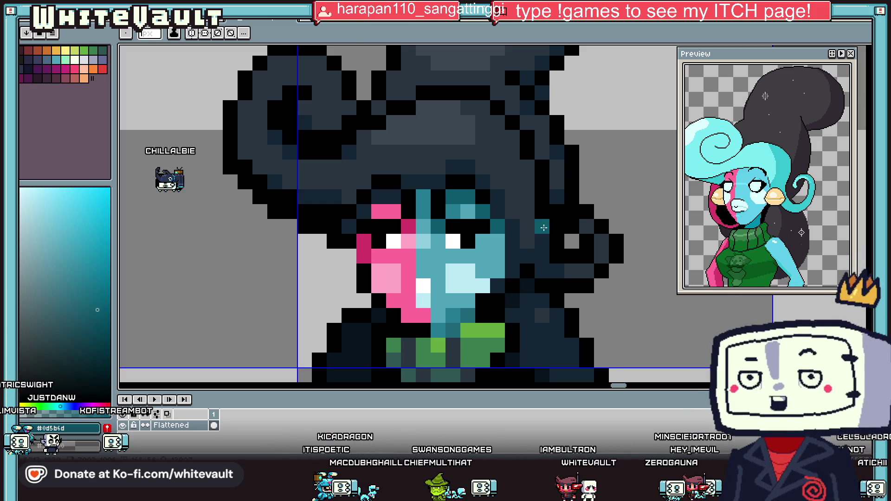
pyautogui.keyDown('alt'); pyautogui.click(518, 257); pyautogui.keyUp('alt')
# Compare the hair shades by sampling #283540, black, #3b4853 and #152533.
pyautogui.scroll(-3, 519, 257)
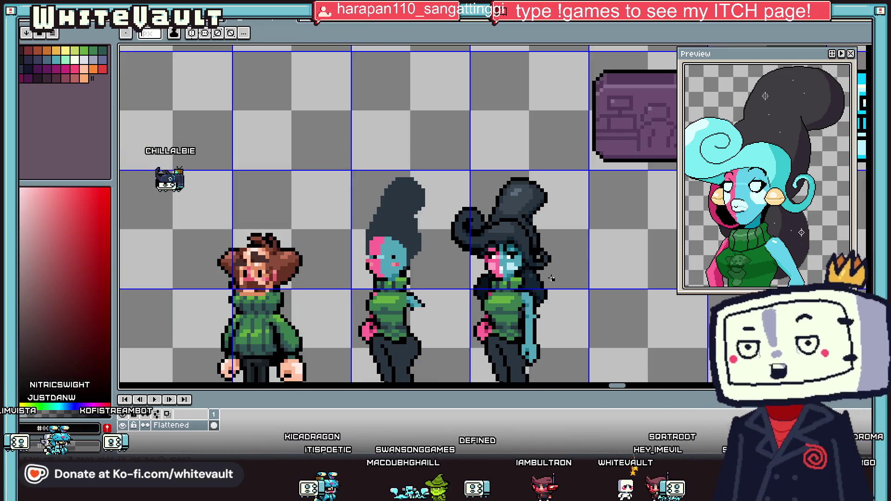
pyautogui.scroll(2, 537, 273)
pyautogui.scroll(2, 516, 218)
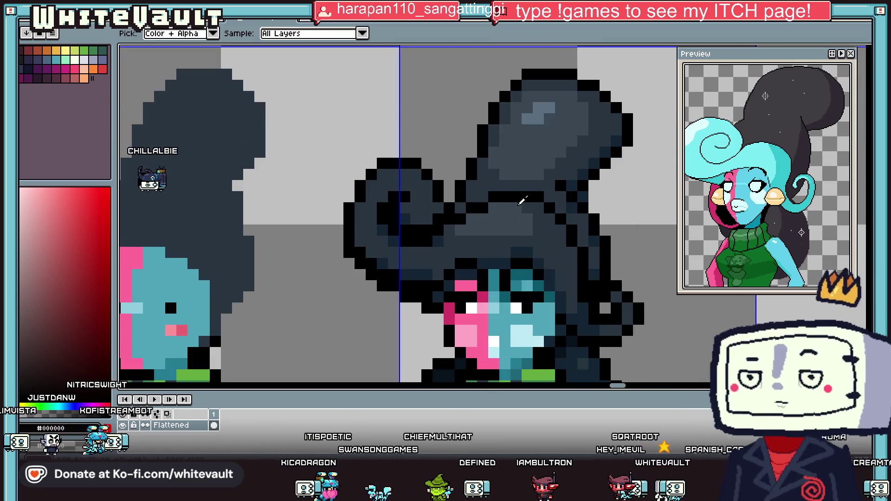
pyautogui.press('b')
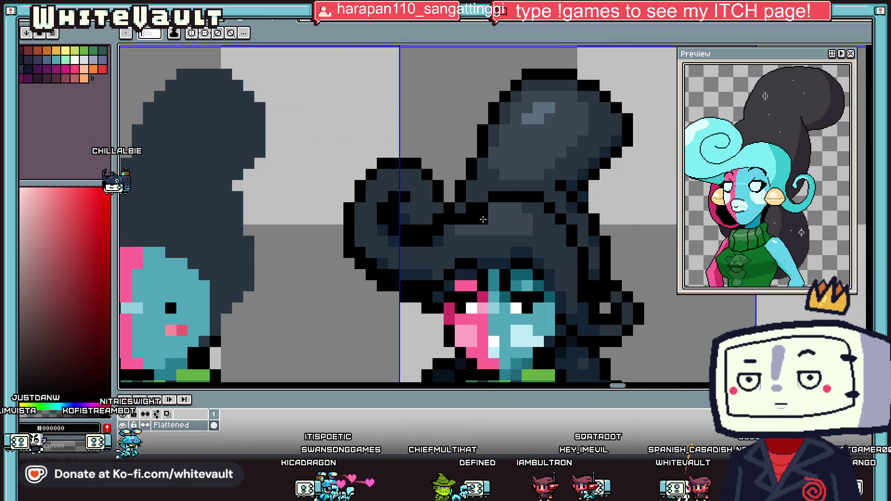
pyautogui.keyDown('alt'); pyautogui.click(513, 208); pyautogui.keyUp('alt')
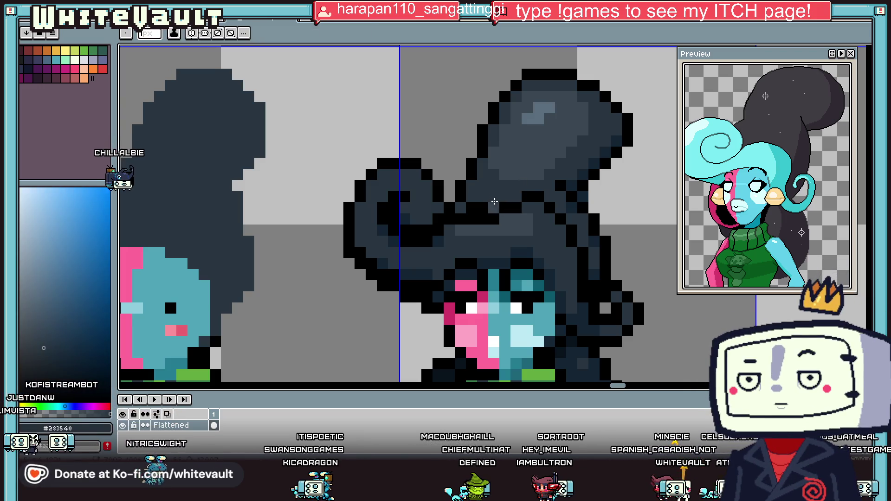
pyautogui.keyDown('alt'); pyautogui.click(516, 197); pyautogui.keyUp('alt')
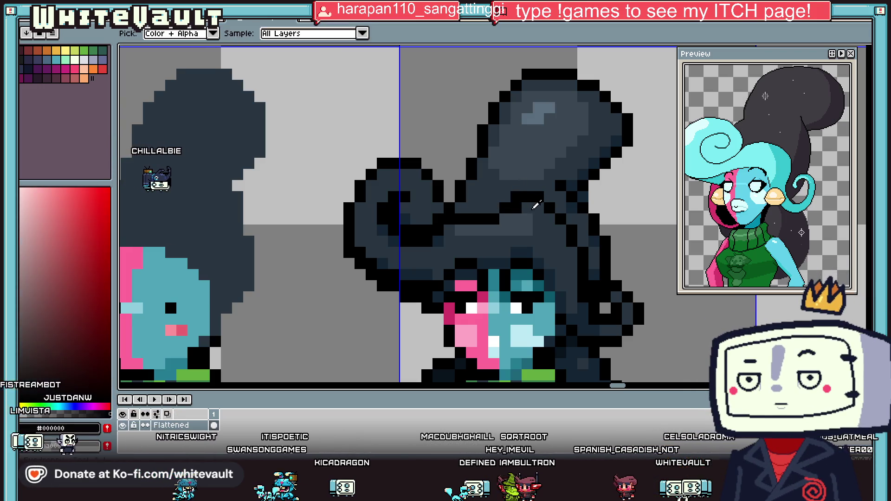
pyautogui.keyDown('alt'); pyautogui.click(507, 206); pyautogui.keyUp('alt')
pyautogui.keyDown('alt'); pyautogui.click(494, 210); pyautogui.keyUp('alt')
pyautogui.keyDown('alt'); pyautogui.click(497, 221); pyautogui.keyUp('alt')
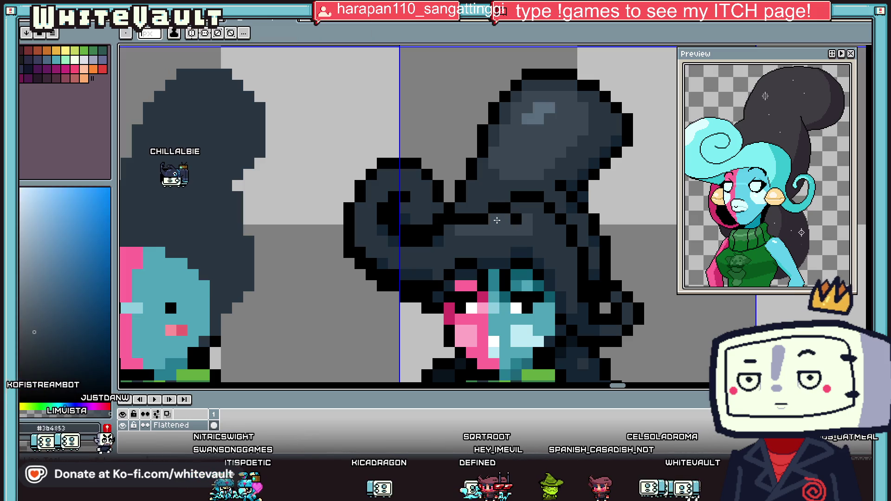
pyautogui.keyDown('alt'); pyautogui.click(503, 204); pyautogui.keyUp('alt')
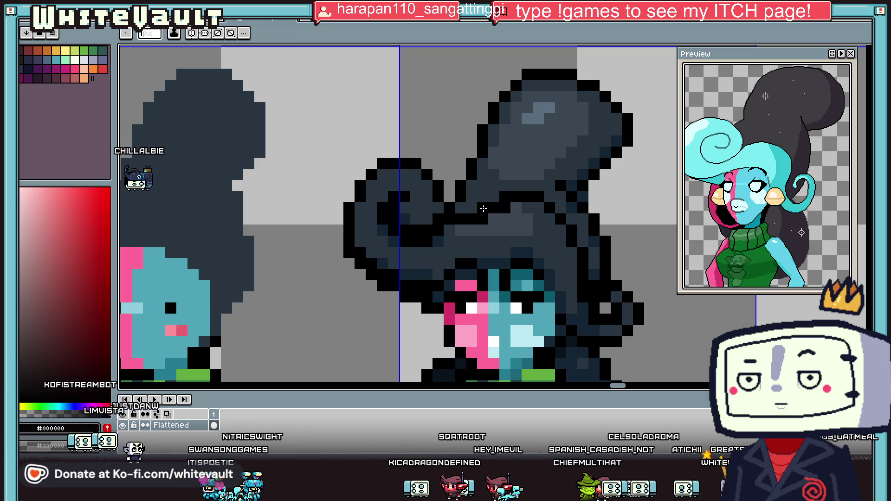
pyautogui.keyDown('alt'); pyautogui.click(491, 197); pyautogui.keyUp('alt')
pyautogui.scroll(-3, 473, 206)
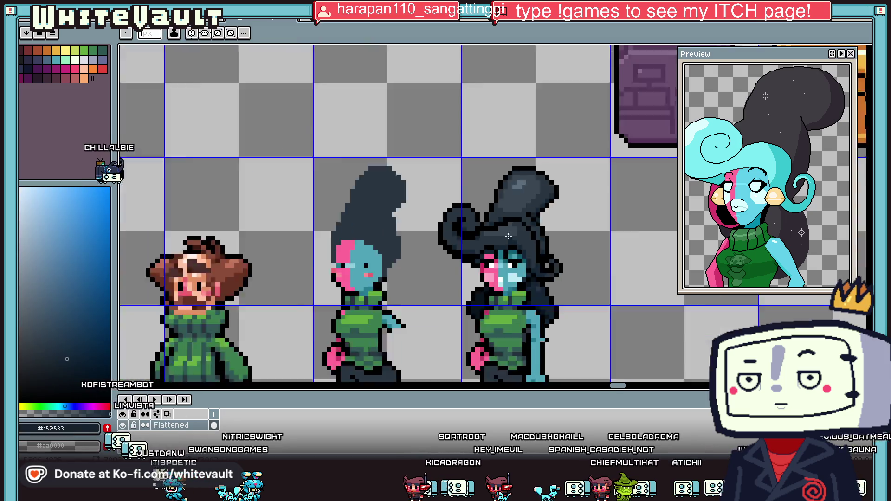
pyautogui.scroll(2, 521, 250)
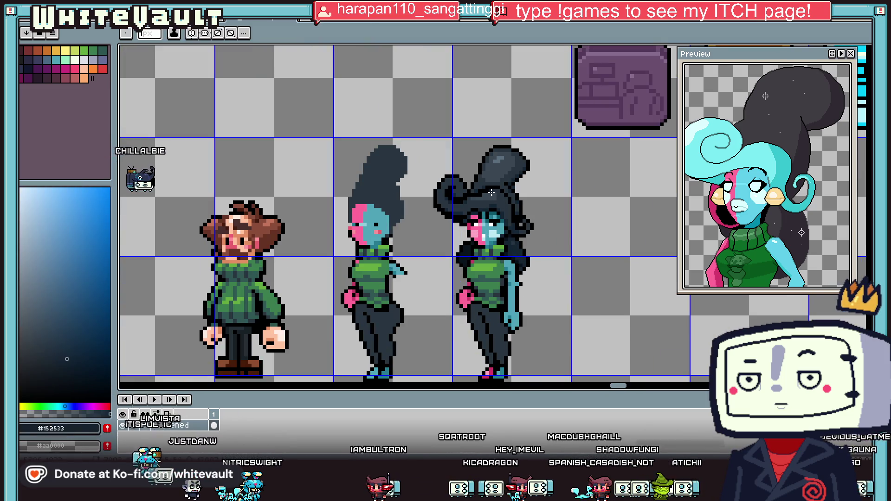
pyautogui.scroll(2, 521, 250)
# Alternate between black and dark blue to pencil over the hair outline and shading.
pyautogui.keyDown('alt'); pyautogui.click(524, 223); pyautogui.keyUp('alt')
pyautogui.scroll(2, 525, 217)
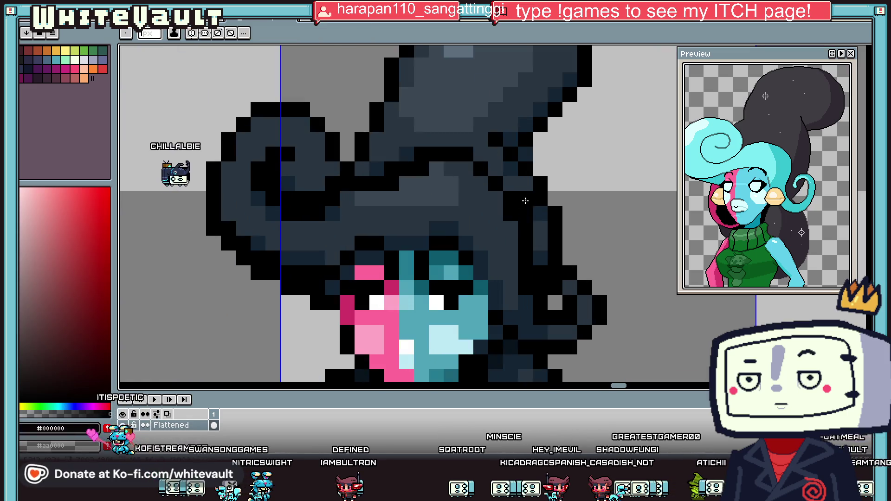
pyautogui.keyDown('alt'); pyautogui.click(510, 169); pyautogui.keyUp('alt')
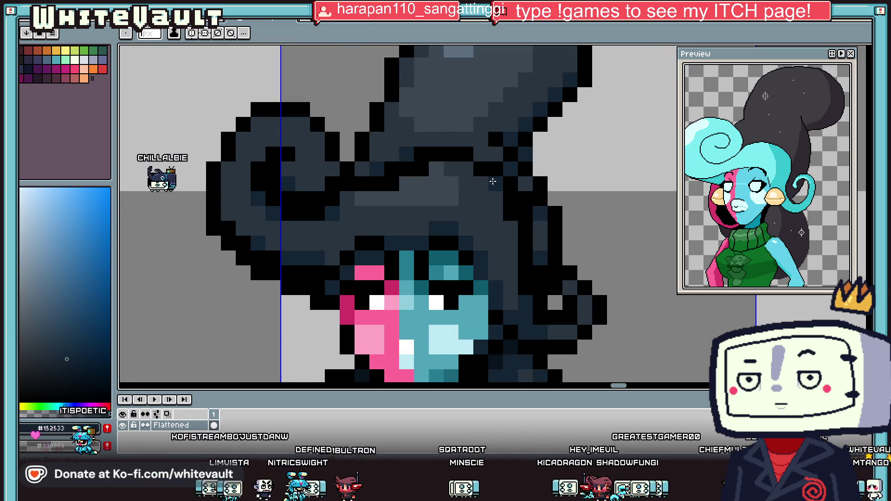
pyautogui.keyDown('alt'); pyautogui.click(510, 200); pyautogui.keyUp('alt')
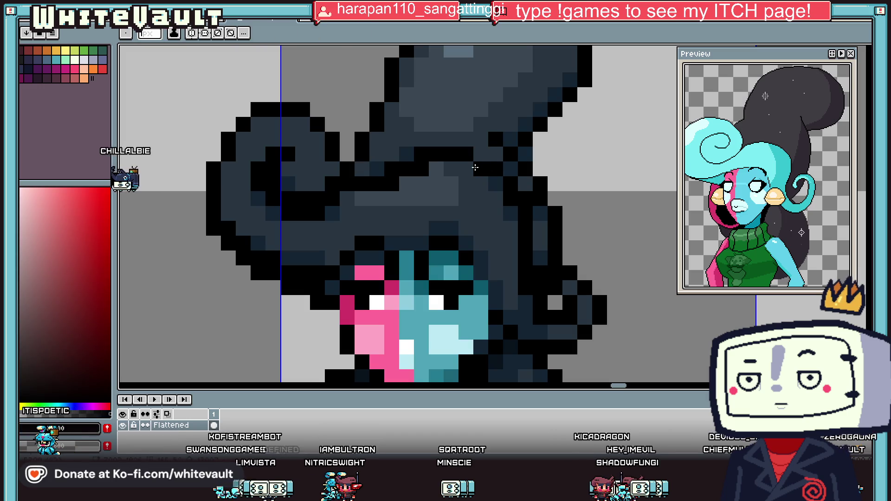
pyautogui.keyDown('alt'); pyautogui.click(493, 177); pyautogui.keyUp('alt')
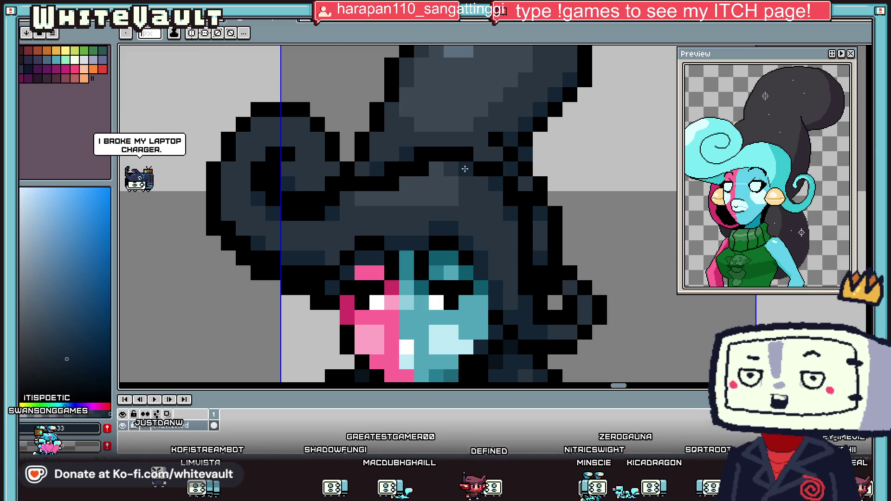
pyautogui.scroll(-8, 401, 222)
pyautogui.scroll(7, 424, 216)
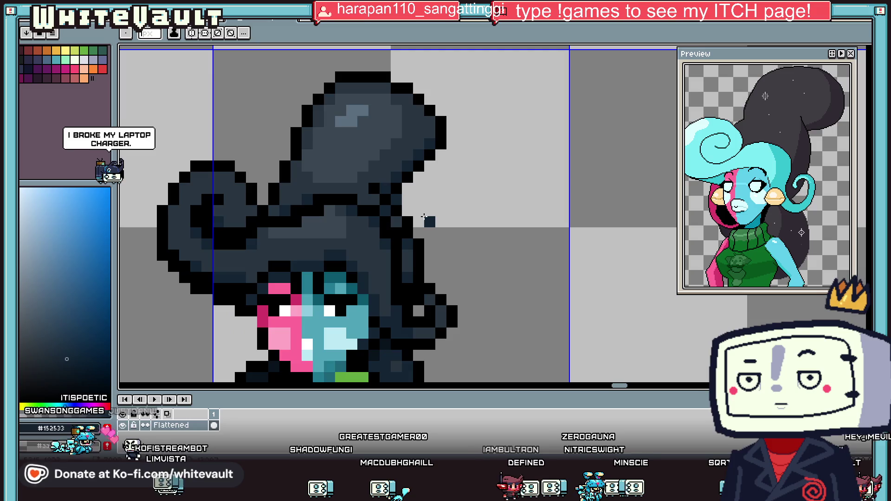
pyautogui.press('i')
pyautogui.click(422, 263)
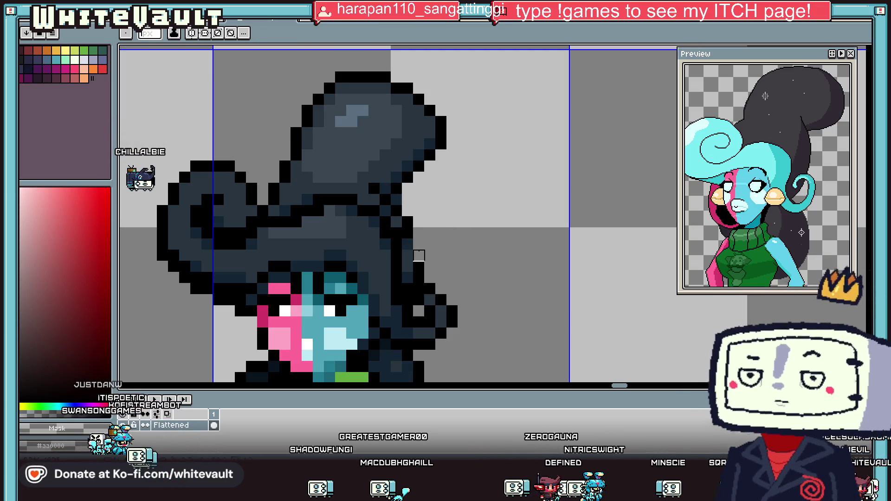
pyautogui.press('b')
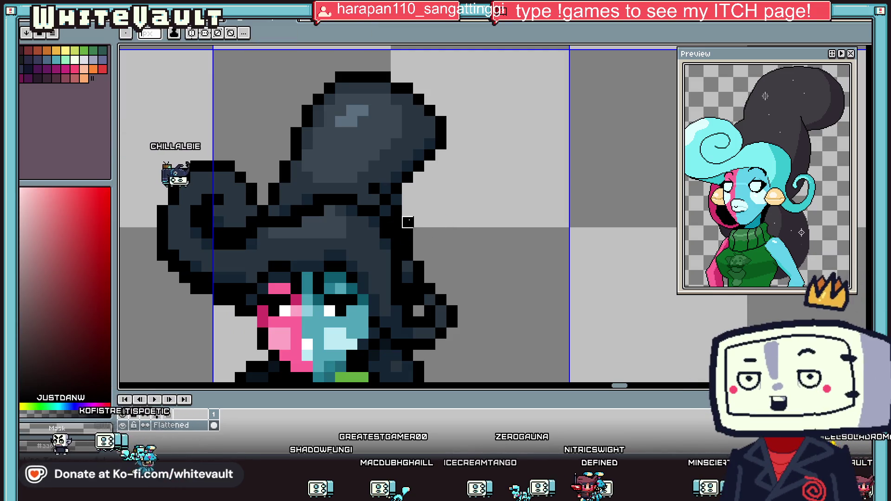
pyautogui.scroll(-8, 430, 245)
pyautogui.scroll(8, 409, 227)
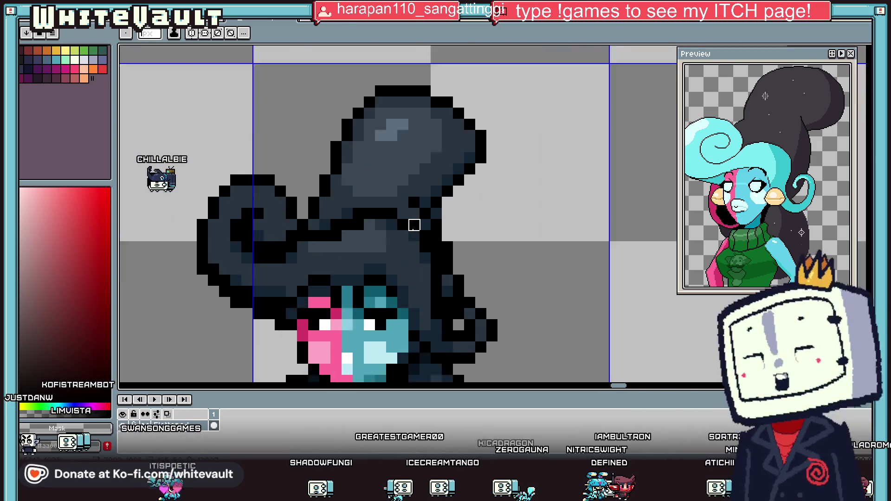
pyautogui.press('i')
pyautogui.scroll(-5, 370, 228)
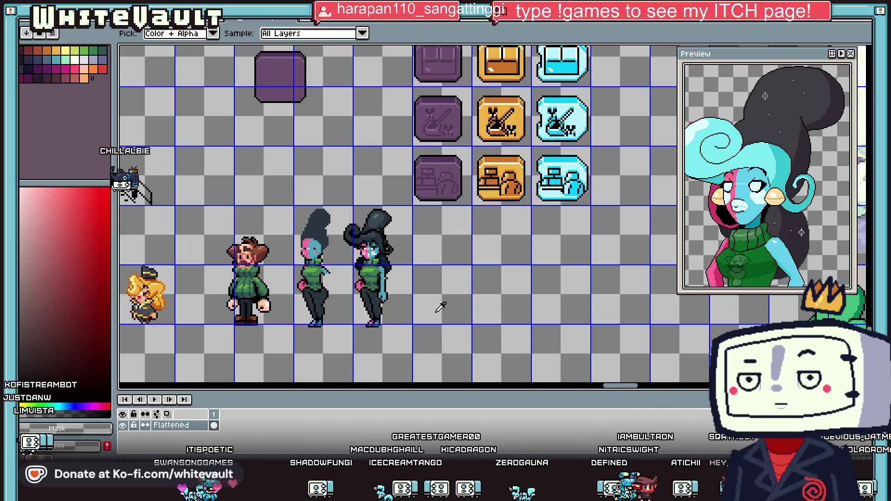
# Sample the darkest navy #09131c and dark blue #152533 from the right woman's body.
pyautogui.scroll(2, 356, 308)
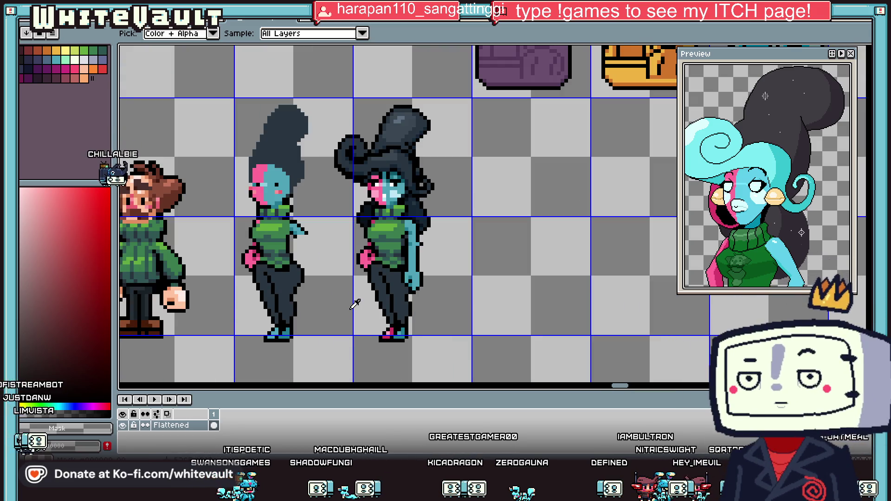
pyautogui.scroll(-2, 362, 258)
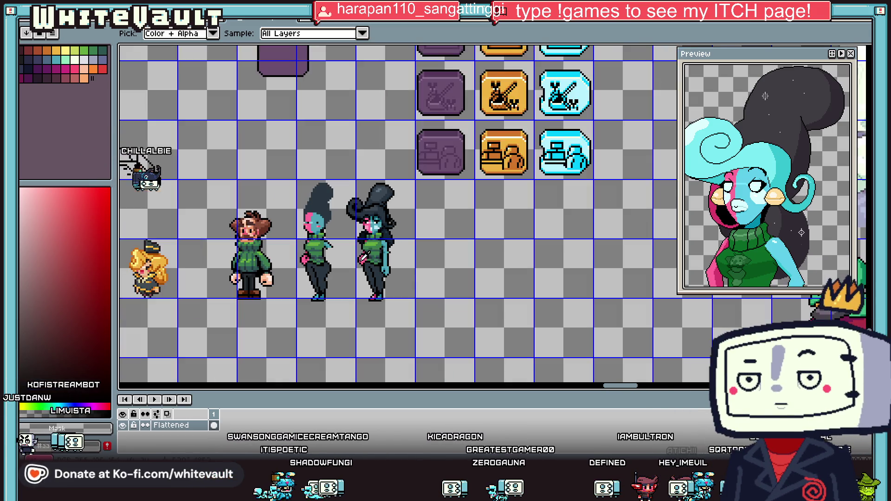
pyautogui.scroll(2, 365, 256)
pyautogui.click(380, 250)
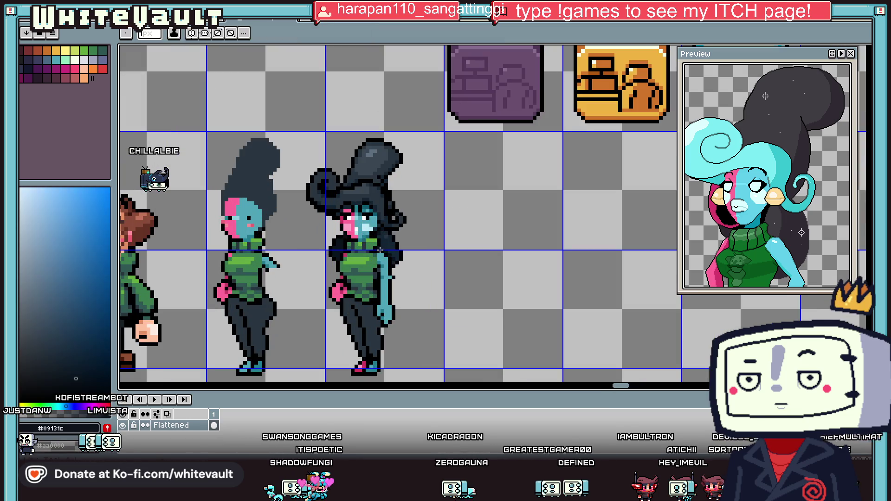
pyautogui.scroll(3, 380, 250)
pyautogui.keyDown('alt'); pyautogui.click(398, 230); pyautogui.keyUp('alt')
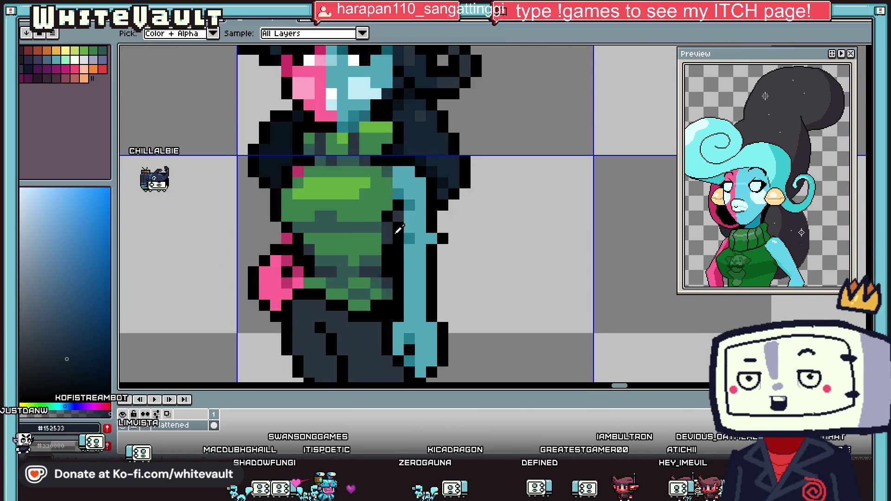
pyautogui.scroll(-2, 333, 333)
pyautogui.scroll(2, 334, 333)
pyautogui.scroll(-1, 350, 347)
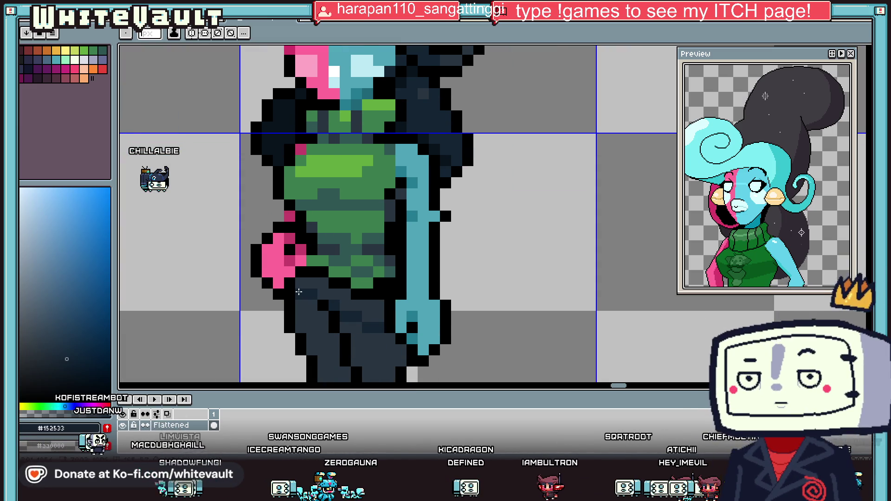
# Repaint the sweater and trouser shading using bucket fill and the Pencil.
pyautogui.press('g')
pyautogui.scroll(-2, 345, 334)
pyautogui.scroll(1, 345, 334)
pyautogui.scroll(1, 345, 334)
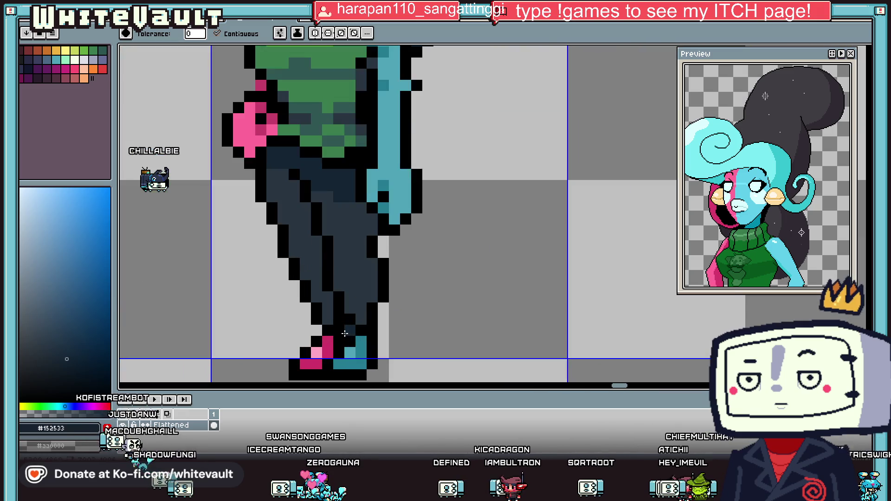
pyautogui.press('b')
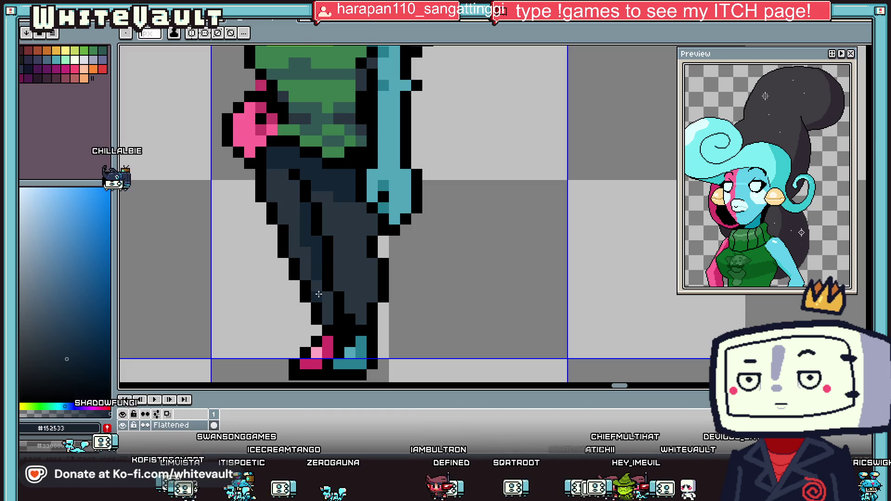
pyautogui.press('g')
pyautogui.press('i')
pyautogui.press('b')
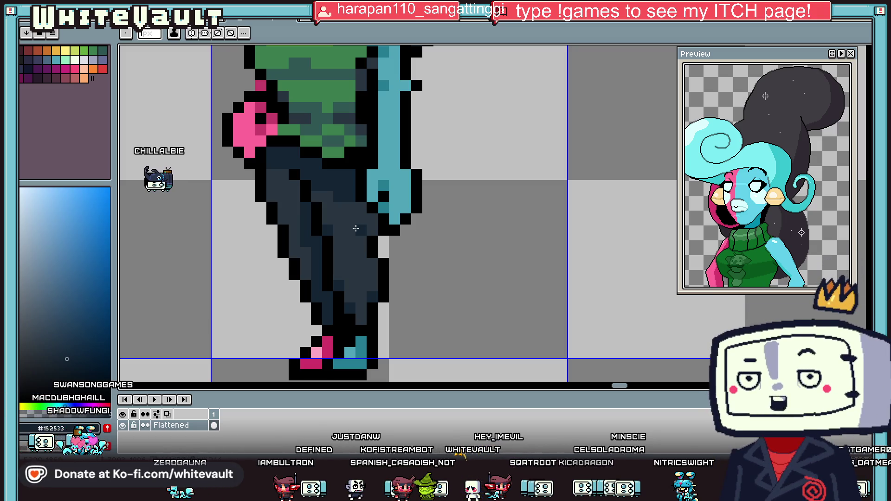
pyautogui.scroll(-5, 356, 229)
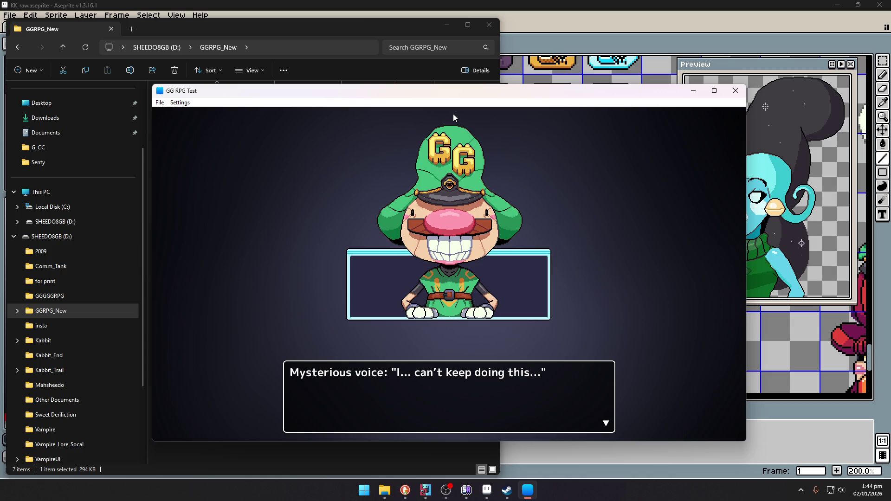
# Clear the intro dialogue, walk to the wardrobe and accept 'Get Ready for the day?'.
pyautogui.press('Return')
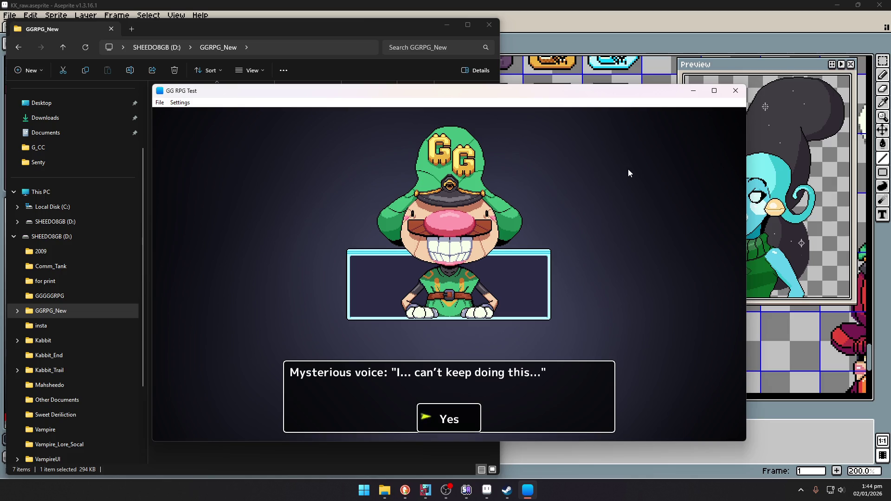
pyautogui.press('Return')
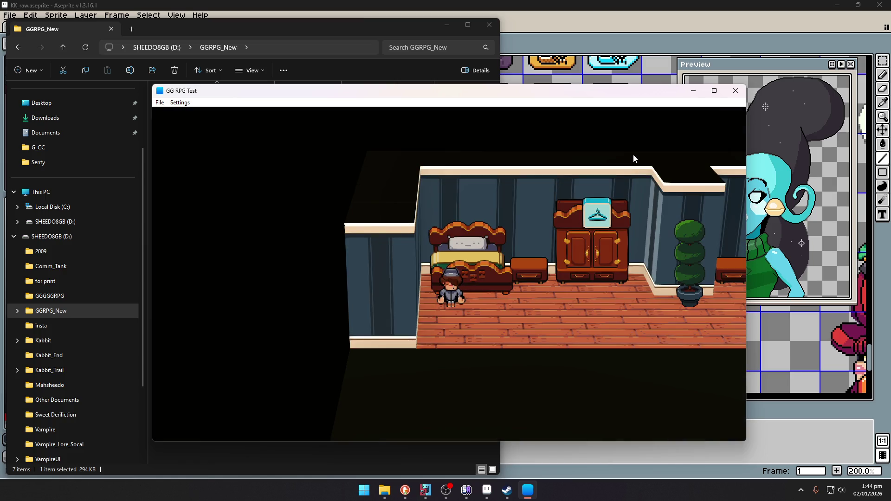
pyautogui.press('Right')
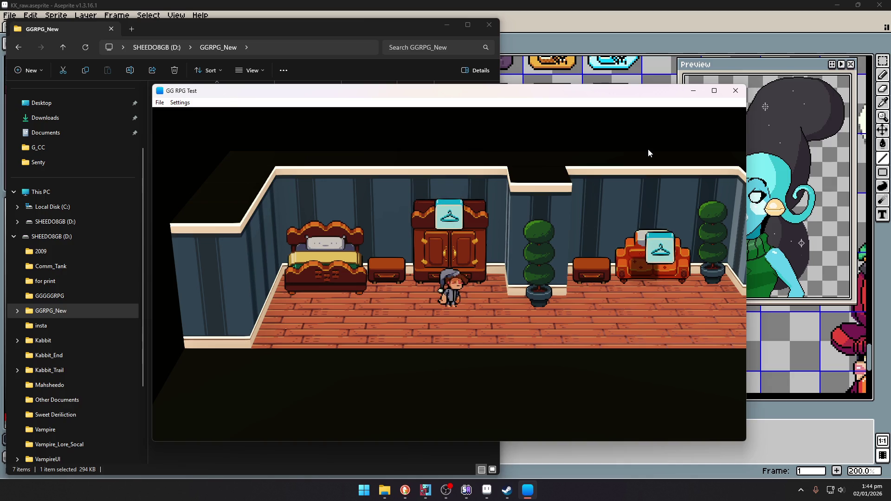
pyautogui.press('Up')
pyautogui.press('Return')
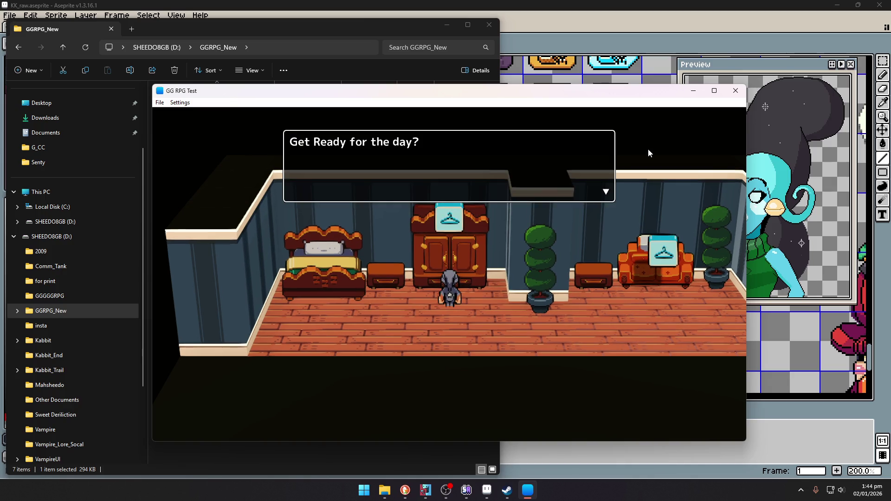
pyautogui.press('Return')
pyautogui.press('Return')
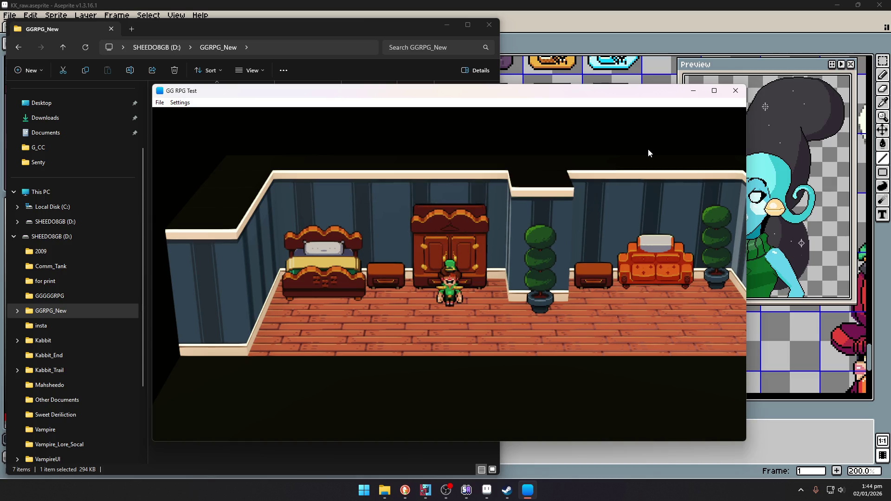
# Walk right across the bedroom and up through the door.
pyautogui.press('Right')
pyautogui.press('Right')
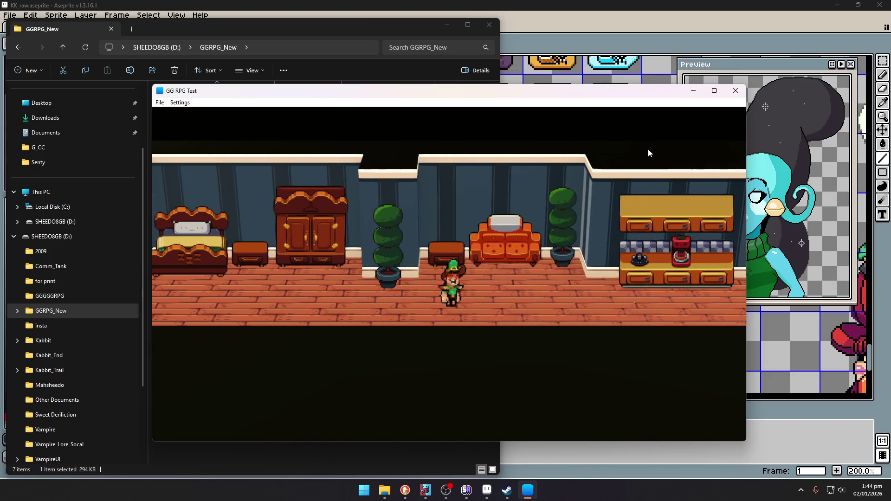
pyautogui.press('Right')
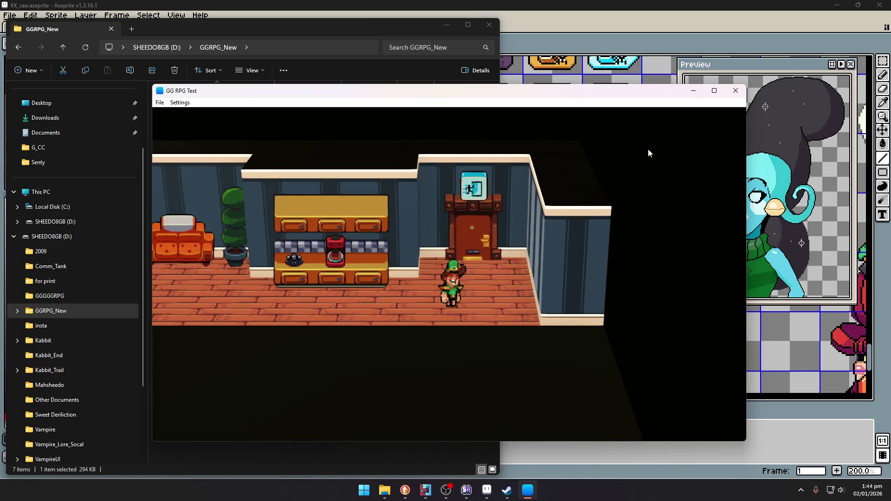
pyautogui.press('Up')
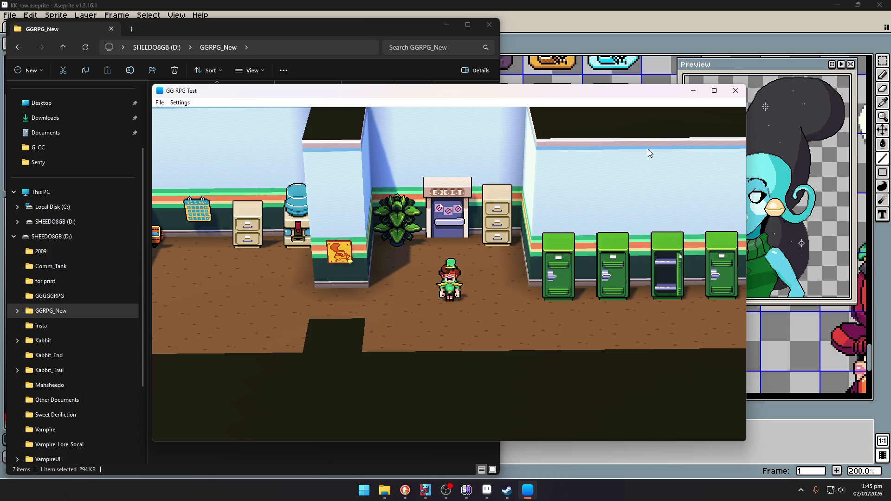
# Walk right through the office past the green lockers and coffee machine.
pyautogui.press('Left')
pyautogui.press('Right')
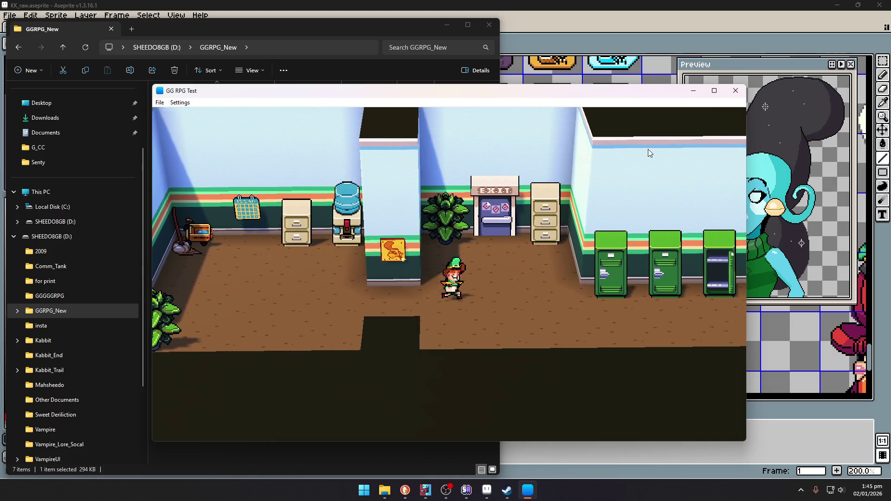
pyautogui.press('Right')
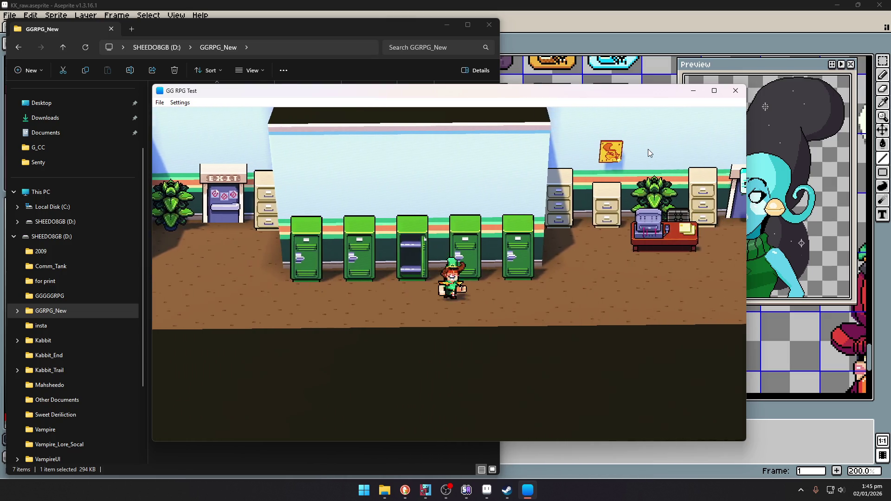
pyautogui.press('Up')
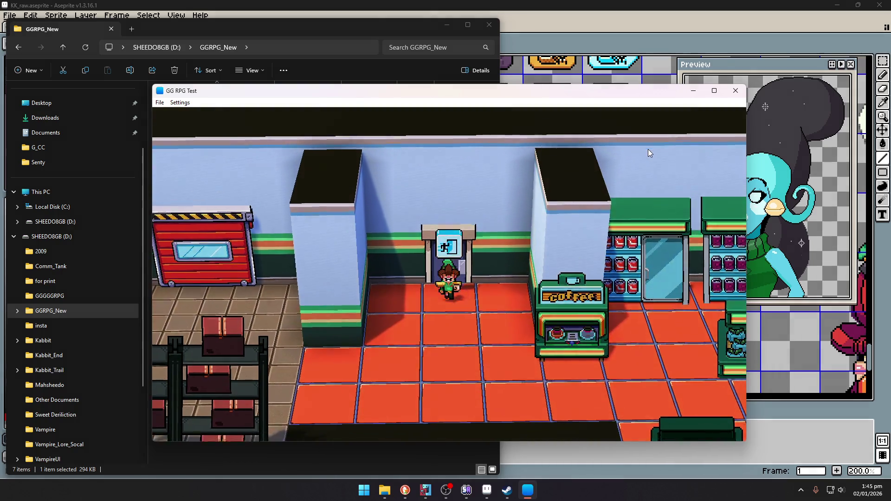
pyautogui.press('Right')
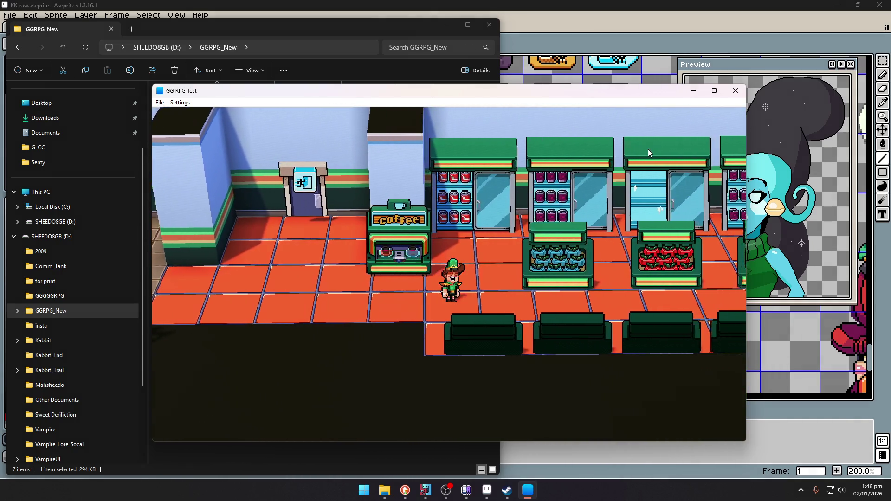
# Continue past the shelves, fish counter and FROST-Z machine and exit onto City_Main.
pyautogui.press('Right')
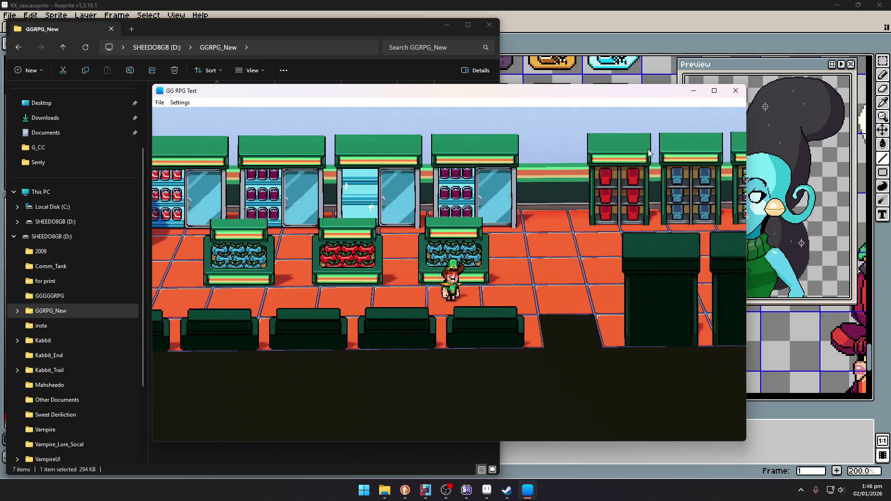
pyautogui.press('Right')
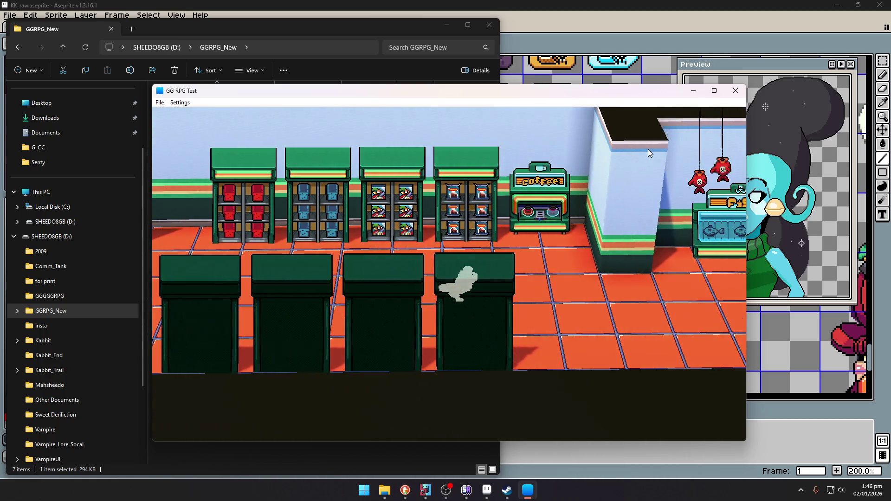
pyautogui.press('Right')
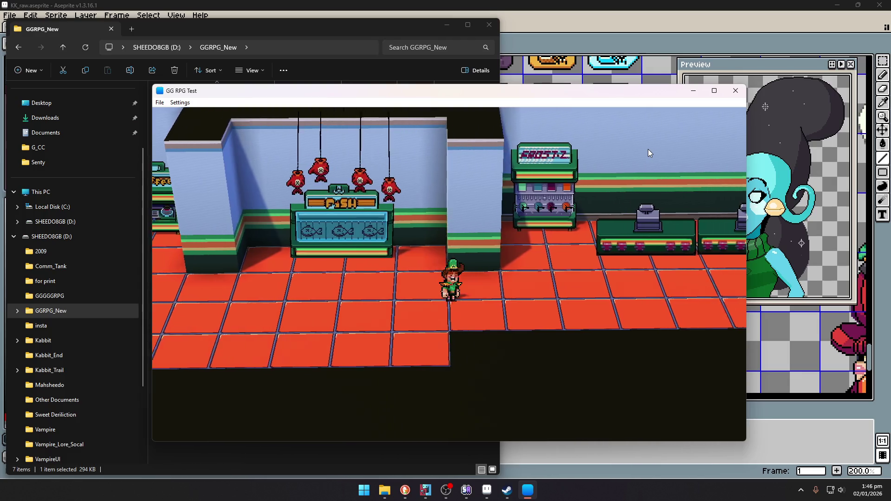
pyautogui.press('Right')
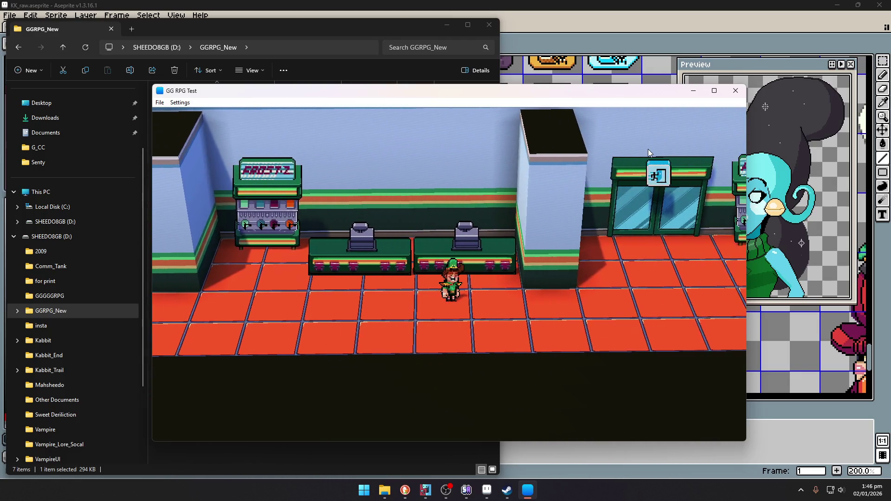
pyautogui.press('Right')
pyautogui.press('Up')
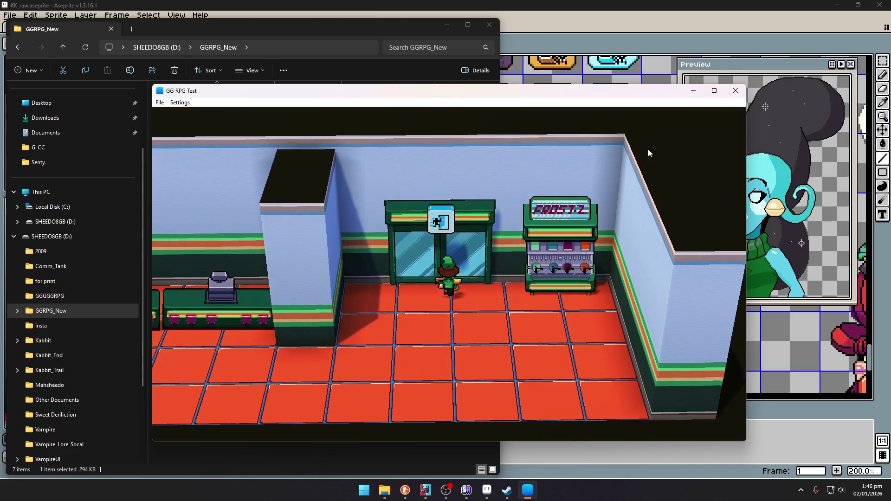
pyautogui.press('Up')
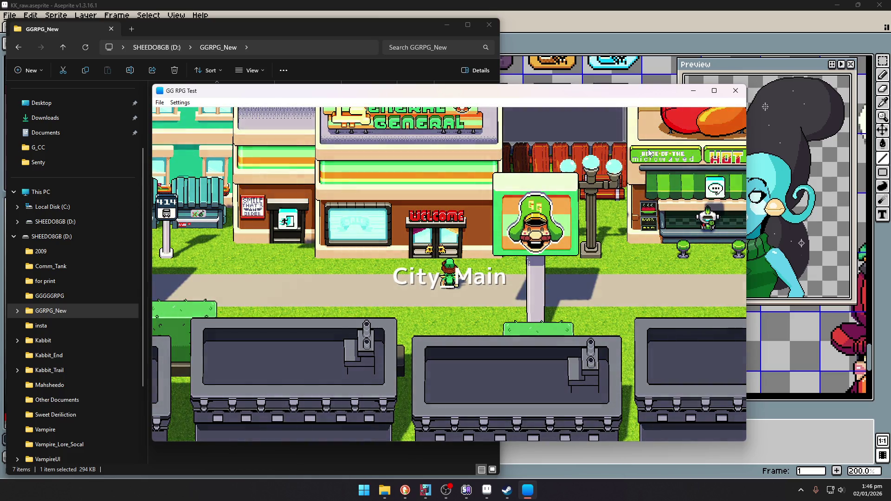
# Walk past the hot dog stand into City_Main and enter the VCR rental store.
pyautogui.press('Right')
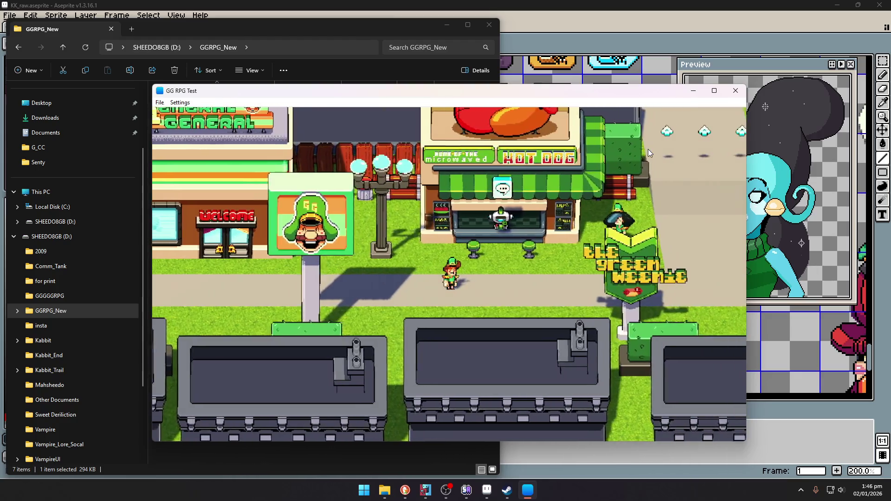
pyautogui.press('Right')
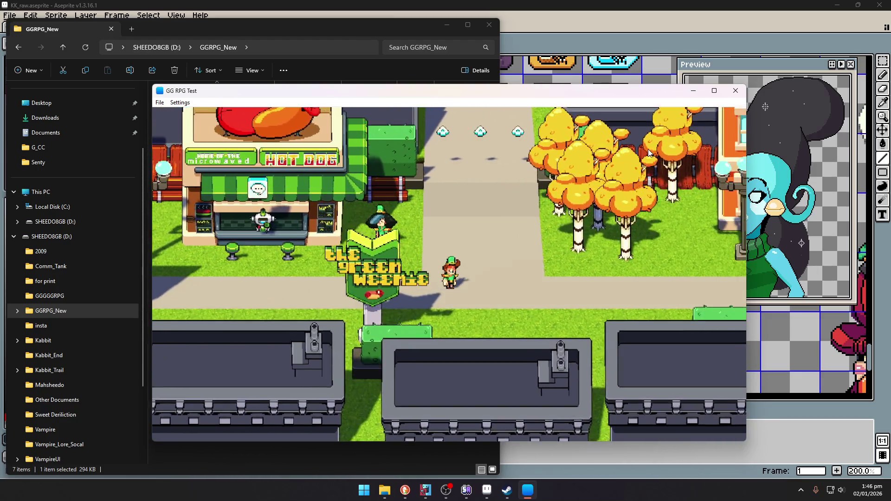
pyautogui.press('Up')
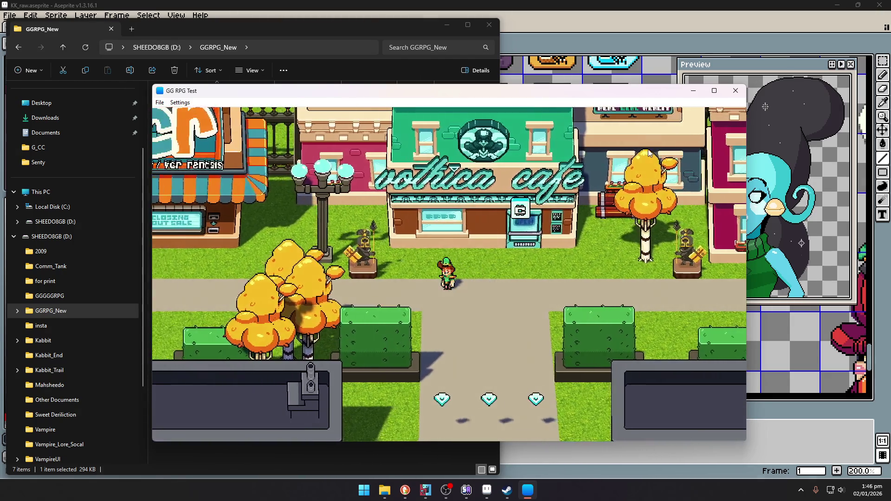
pyautogui.press('Left')
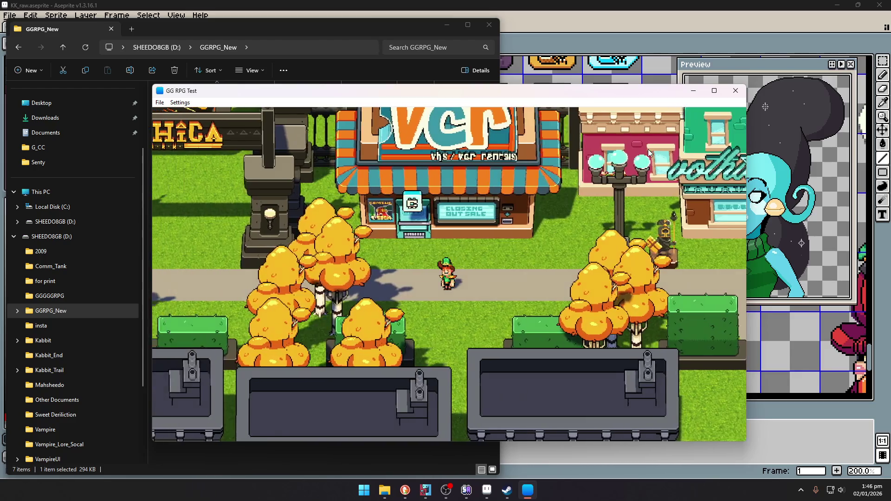
pyautogui.press('Up')
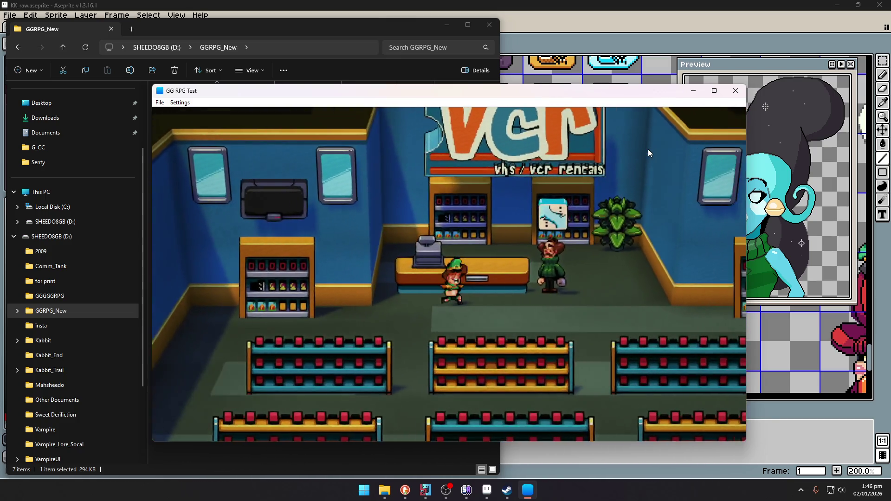
# Move around the VCR store counter, then walk back out to the street.
pyautogui.press('Up')
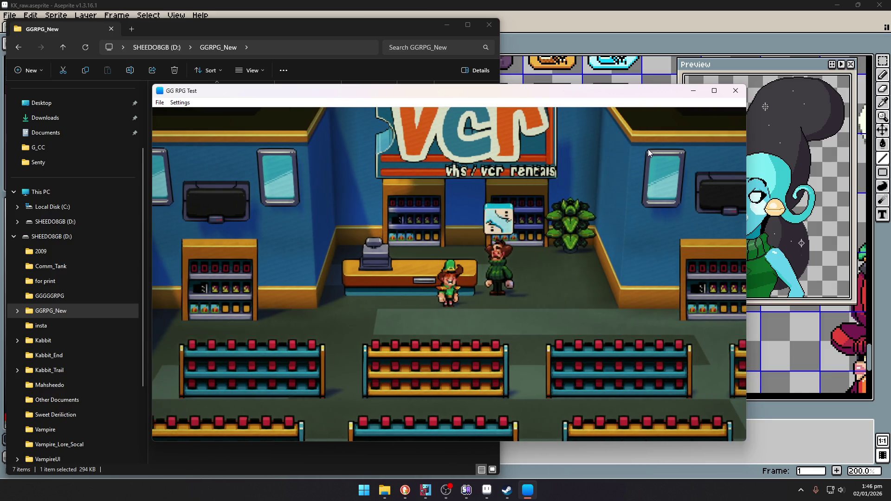
pyautogui.press('Left')
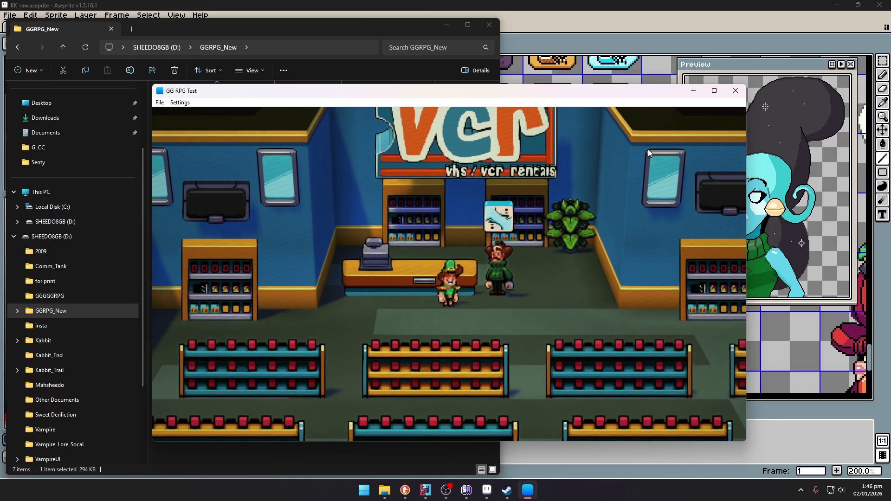
pyautogui.press('Up')
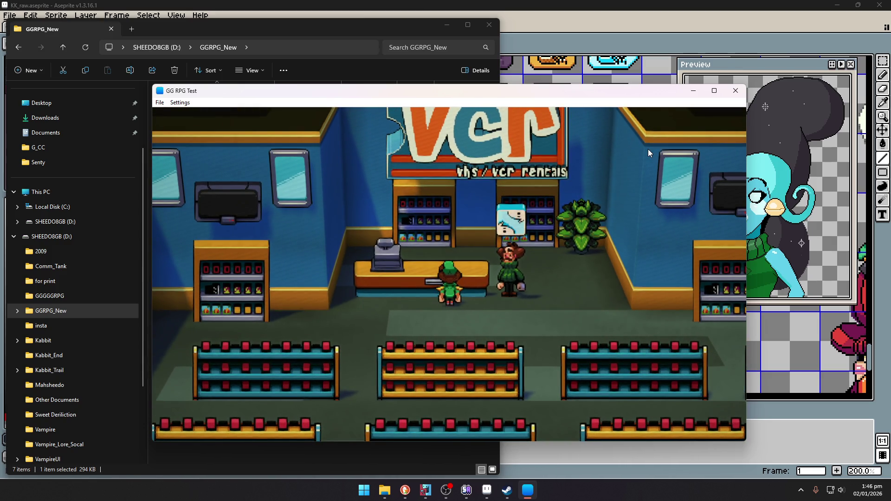
pyautogui.press('Down')
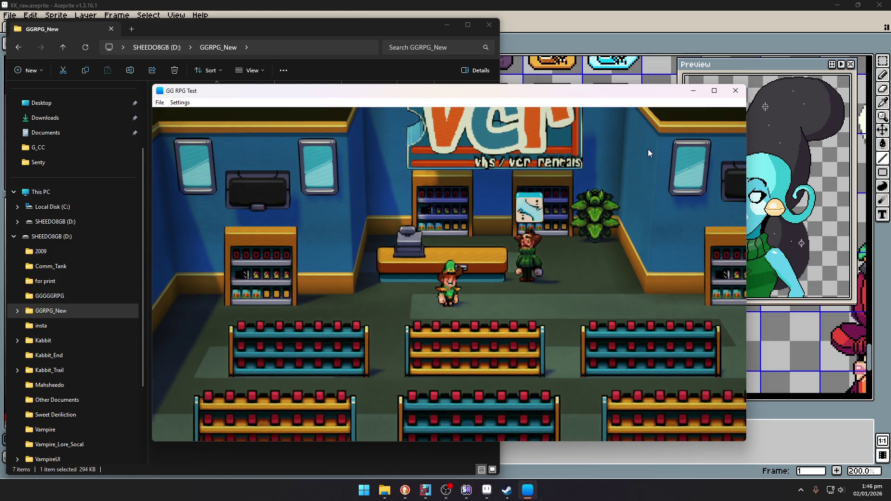
pyautogui.press('Left')
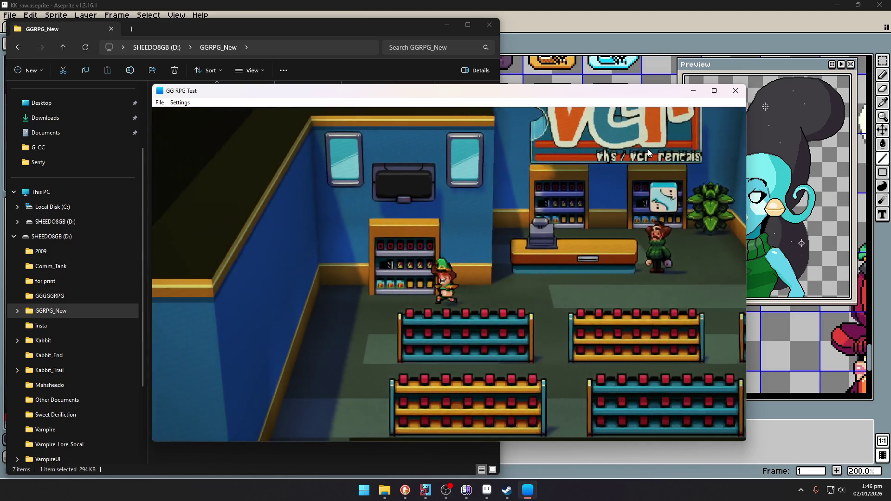
pyautogui.press('Down')
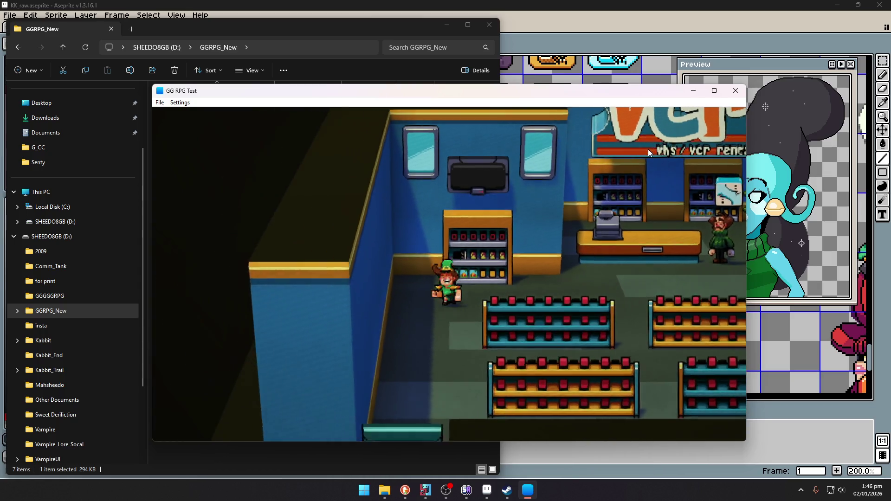
pyautogui.press('Down')
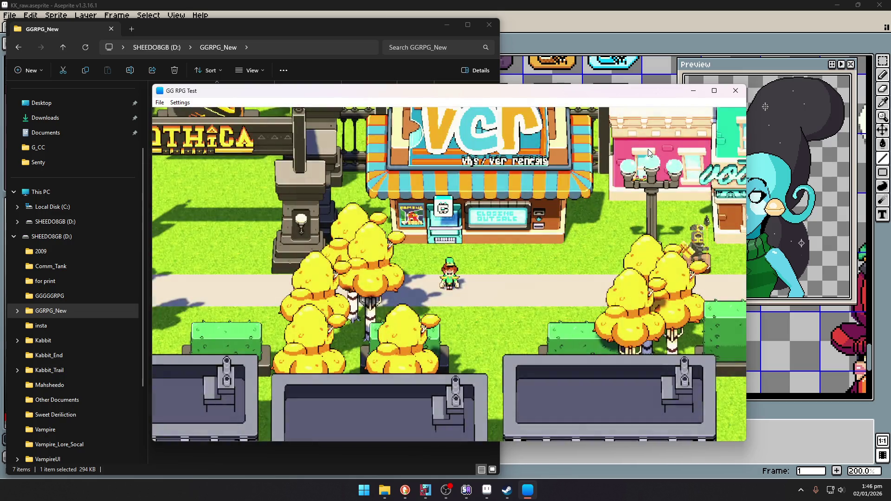
# Run right toward the pink building, then close and quit GG RPG Test.
pyautogui.press('Right')
pyautogui.press('Right')
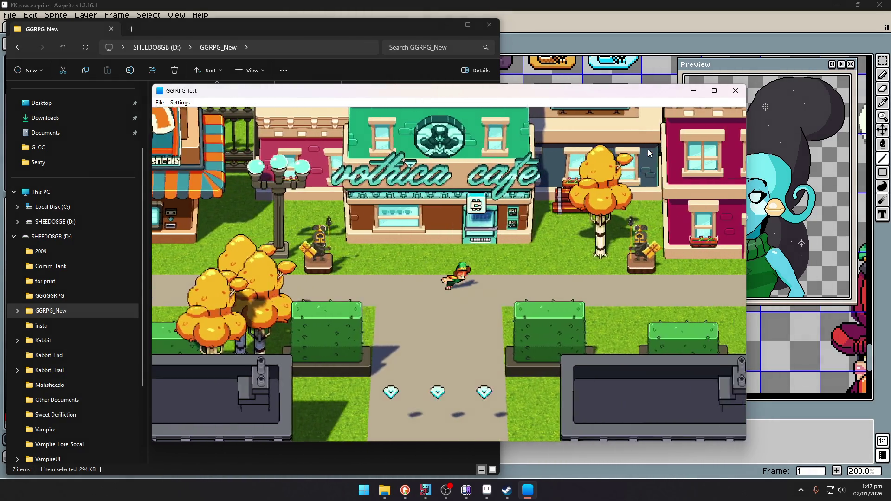
pyautogui.press('Right')
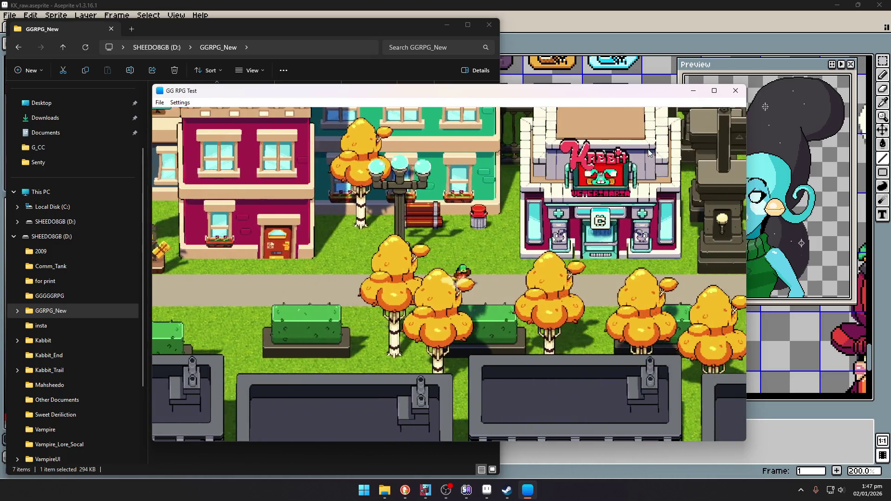
pyautogui.press('Right')
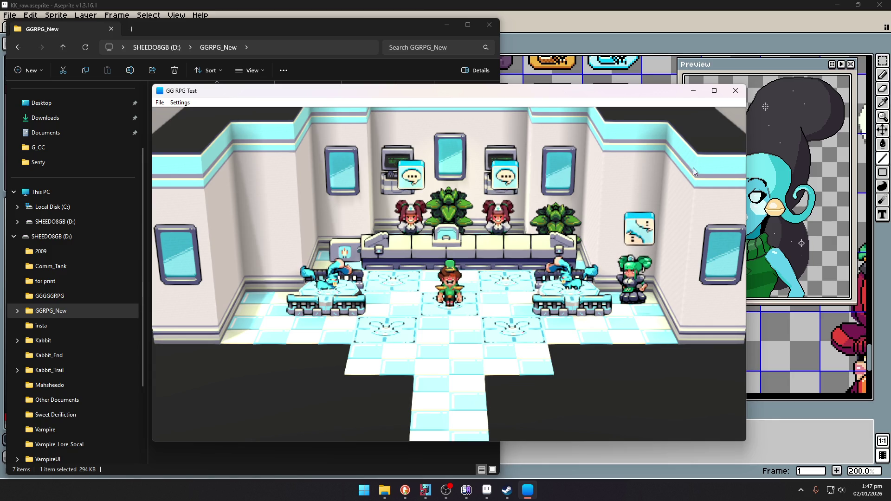
pyautogui.click(736, 91)
pyautogui.press('Return')
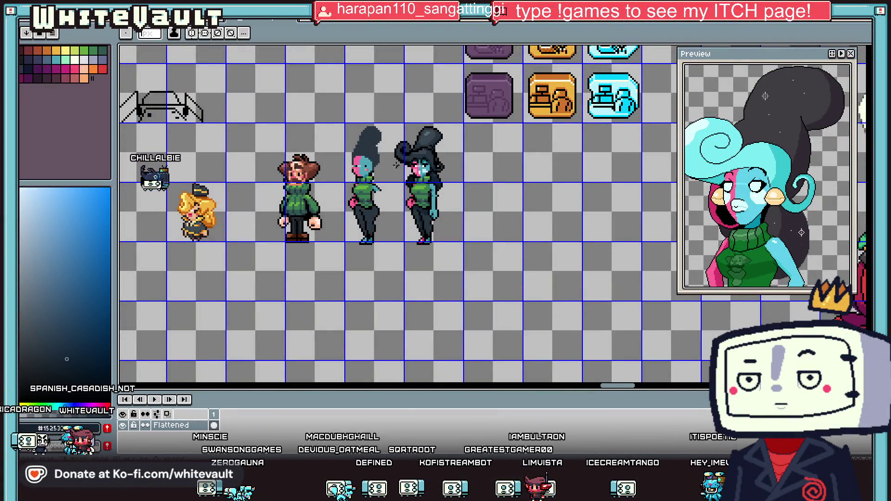
# Shift the right woman's face one pixel left with a rectangular selection.
pyautogui.scroll(1, 413, 174)
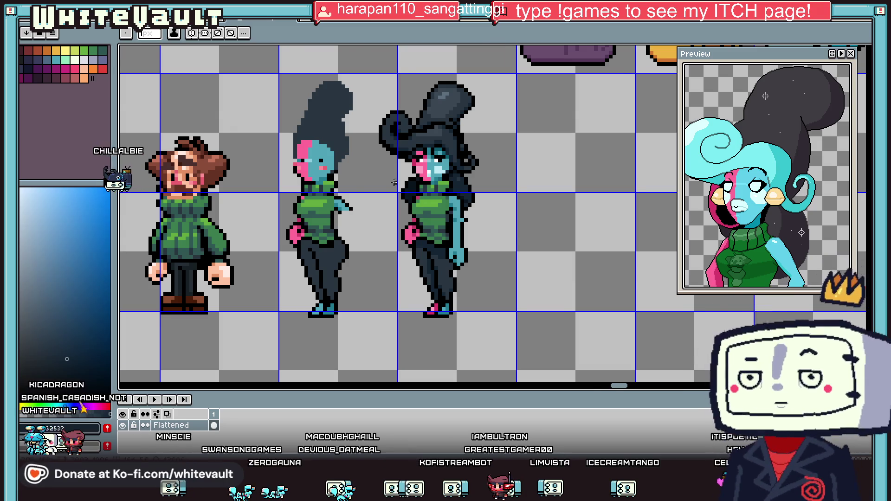
pyautogui.scroll(-2, 411, 176)
pyautogui.scroll(2, 396, 173)
pyautogui.scroll(1, 396, 173)
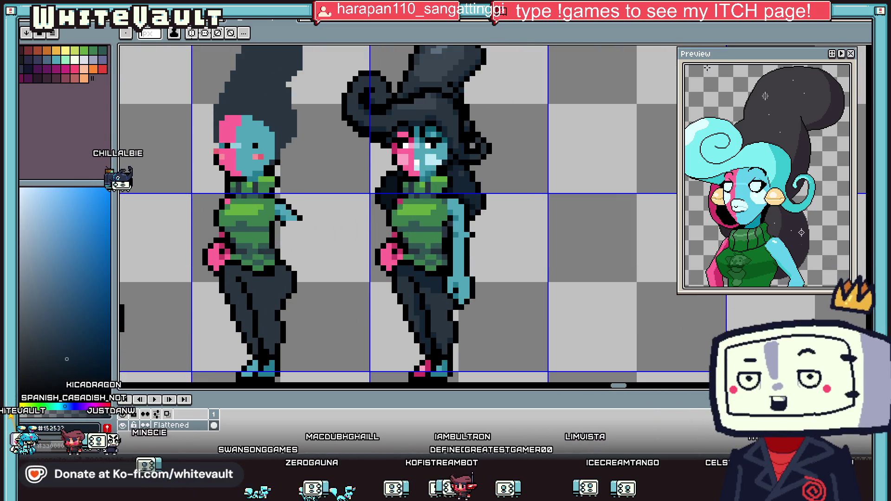
pyautogui.press('m')
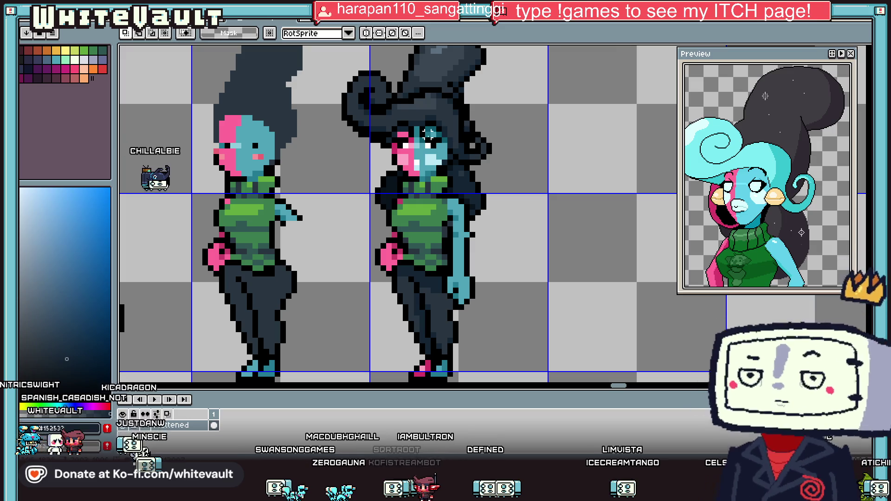
pyautogui.scroll(2, 380, 123)
pyautogui.moveTo(386, 121)
pyautogui.mouseDown()
pyautogui.moveTo(461, 228)
pyautogui.moveTo(444, 219)
pyautogui.mouseUp()
pyautogui.scroll(-3, 444, 219)
pyautogui.press('Return')
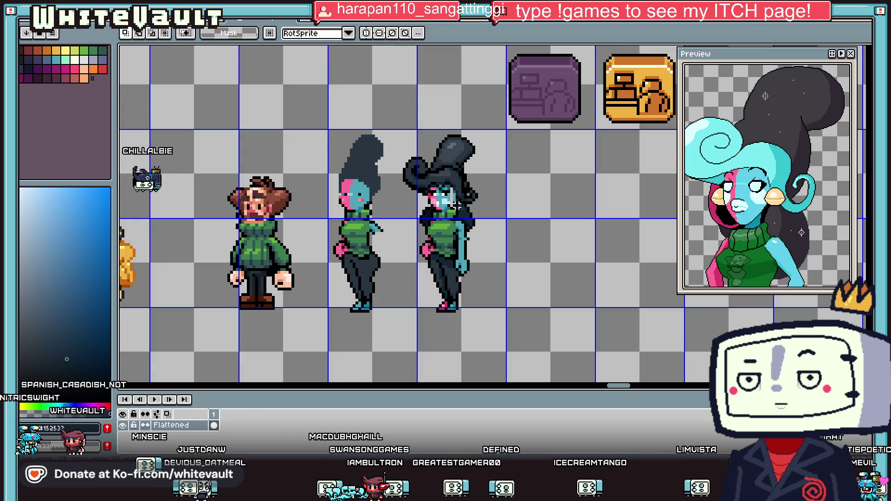
# Paint the leftover grey pixel column with the face's teal skin colour.
pyautogui.scroll(4, 445, 176)
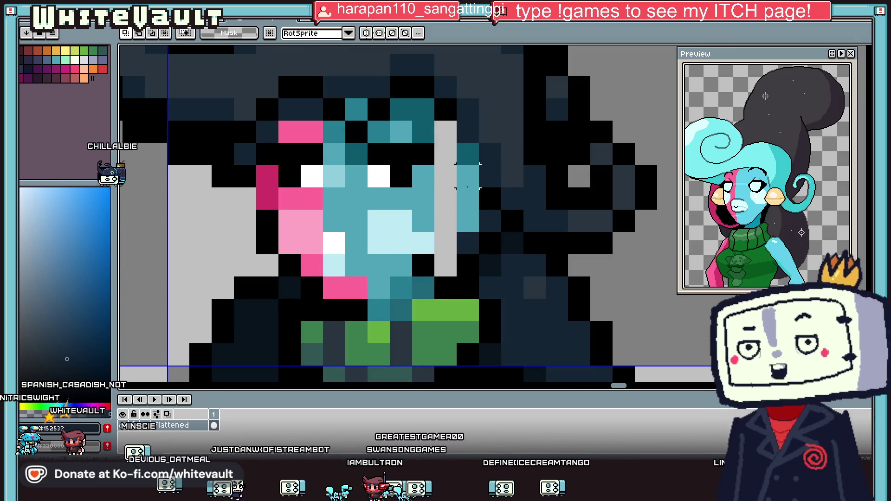
pyautogui.press('b')
pyautogui.keyDown('alt'); pyautogui.click(468, 177); pyautogui.keyUp('alt')
pyautogui.moveTo(445, 125); pyautogui.dragTo(446, 271)
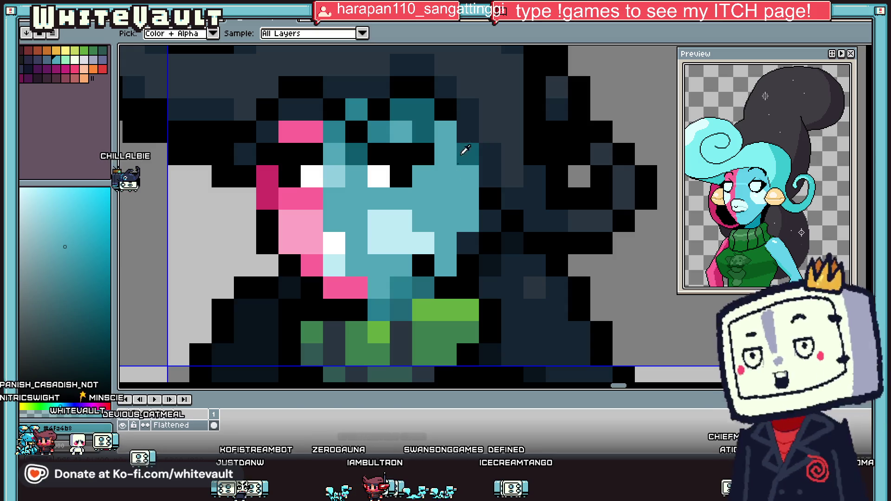
pyautogui.scroll(-1, 480, 186)
pyautogui.scroll(-3, 480, 186)
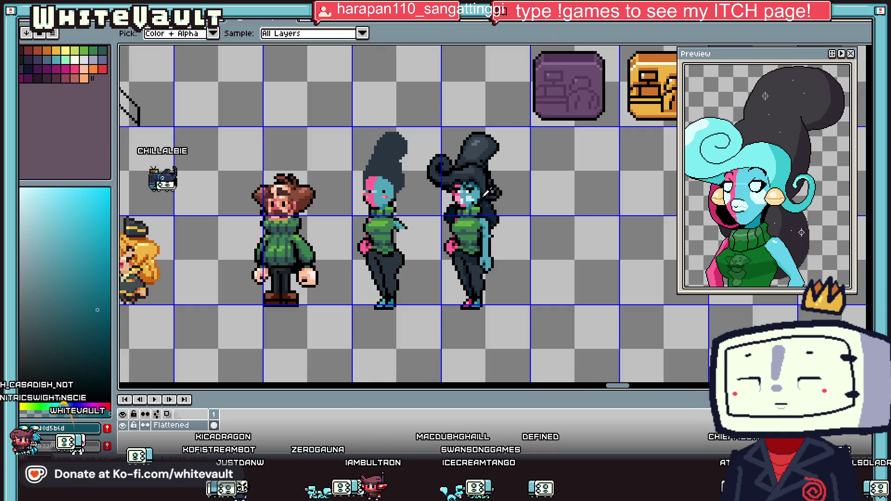
pyautogui.scroll(-1, 469, 192)
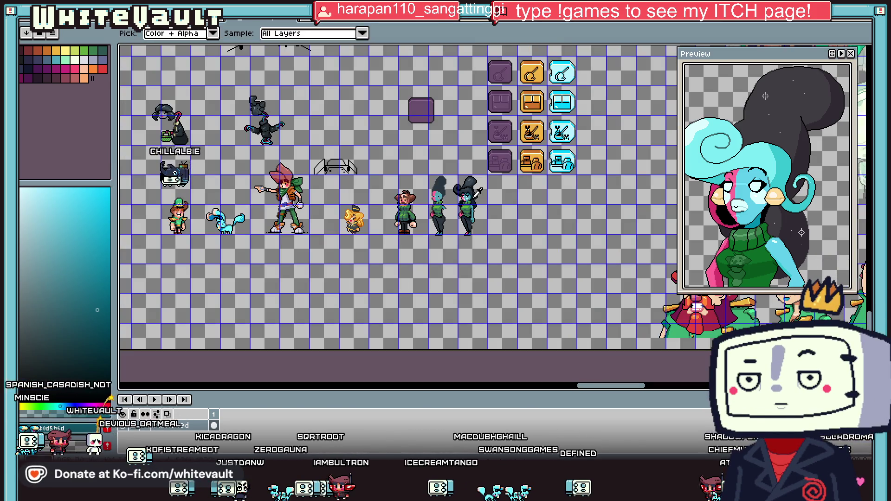
pyautogui.scroll(5, 469, 193)
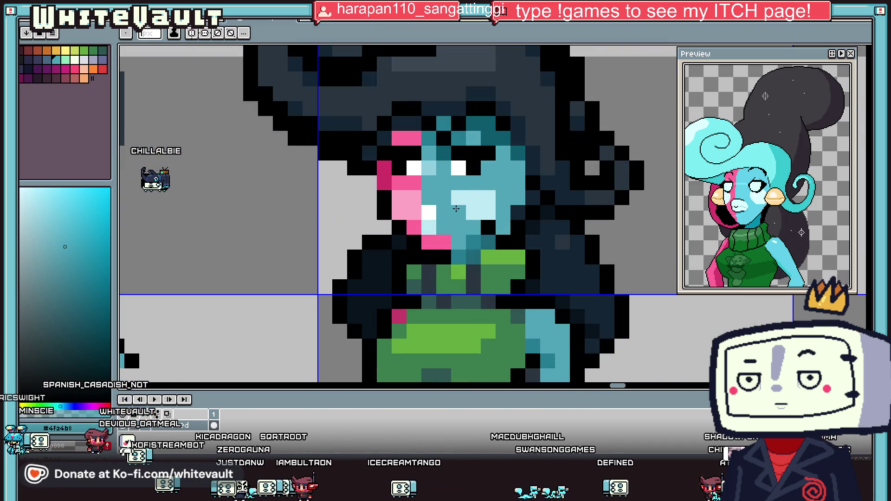
# Paint one cheek pixel dark pink and zoom out to the full sheet.
pyautogui.keyDown('alt'); pyautogui.click(431, 214); pyautogui.keyUp('alt')
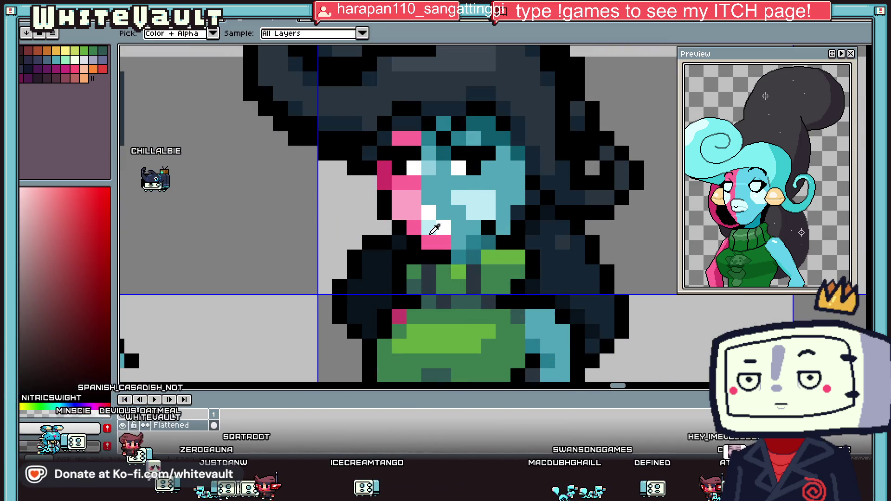
pyautogui.click(443, 228)
pyautogui.scroll(-4, 468, 245)
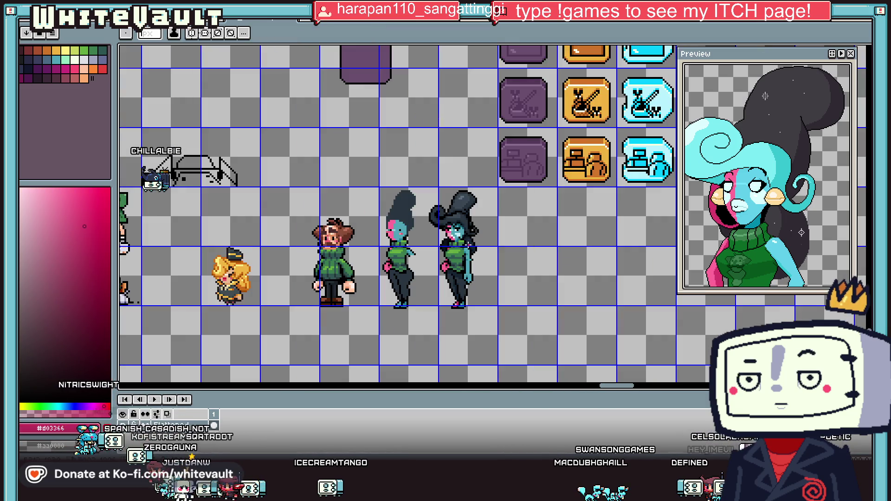
pyautogui.press('v')
pyautogui.scroll(-2, 466, 243)
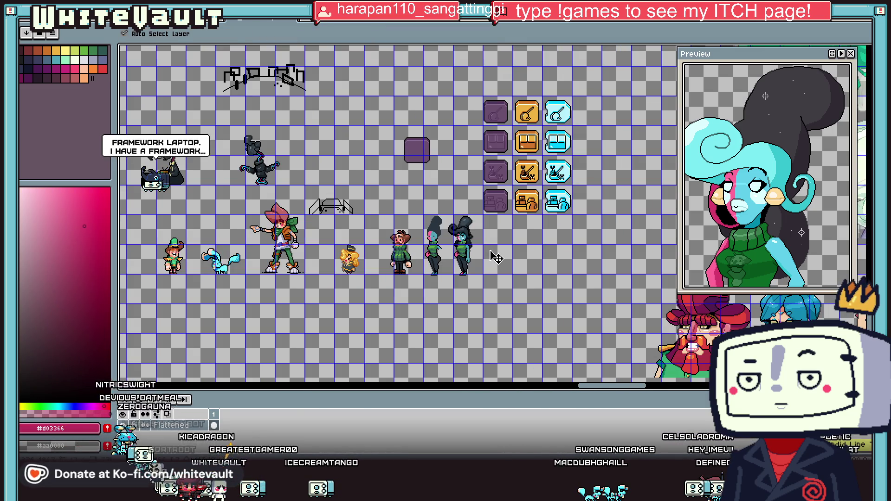
pyautogui.press('b')
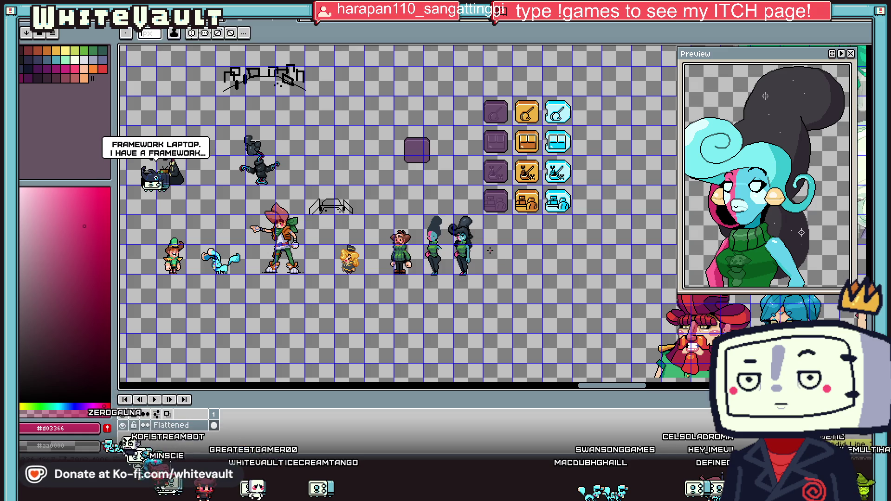
pyautogui.scroll(4, 490, 251)
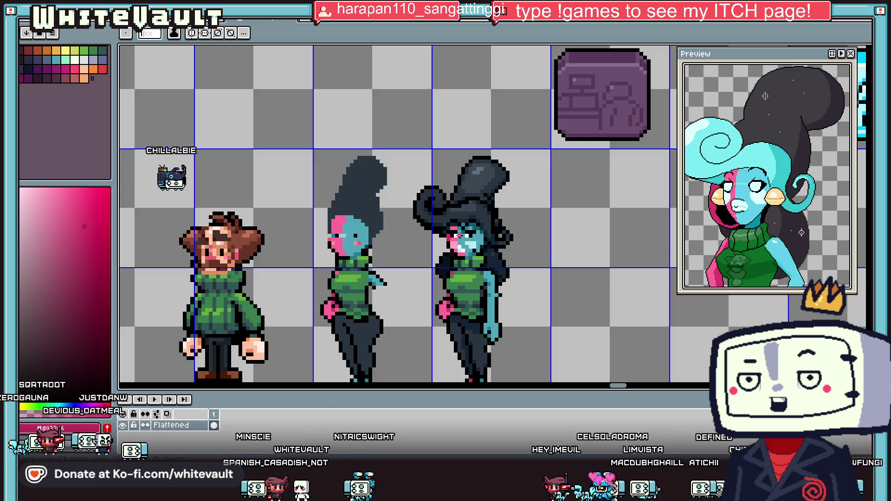
pyautogui.scroll(-3, 459, 235)
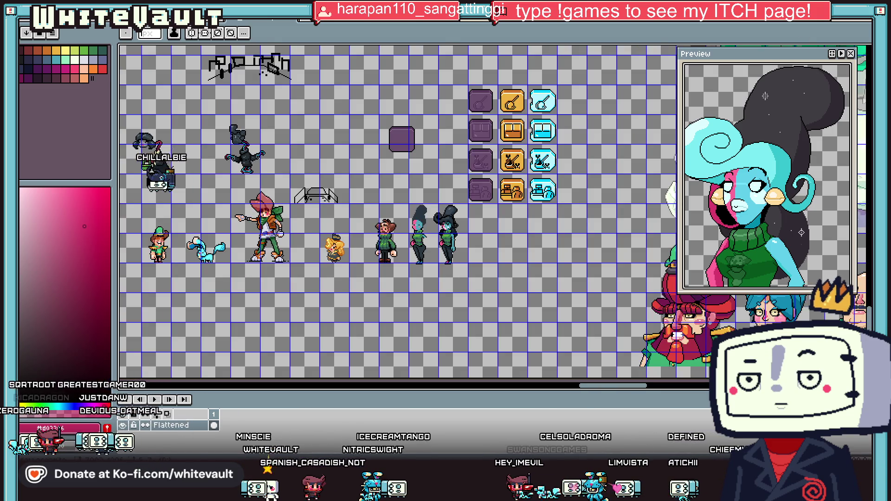
# Save the sprite sheet with Ctrl+S.
pyautogui.click(868, 49)
pyautogui.hotkey('ctrl', 's')
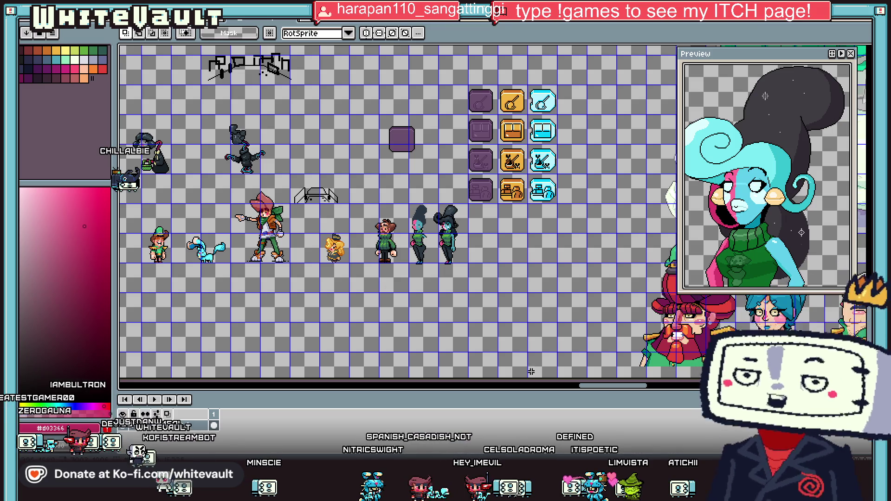
pyautogui.moveTo(600, 389); pyautogui.dragTo(583, 393)
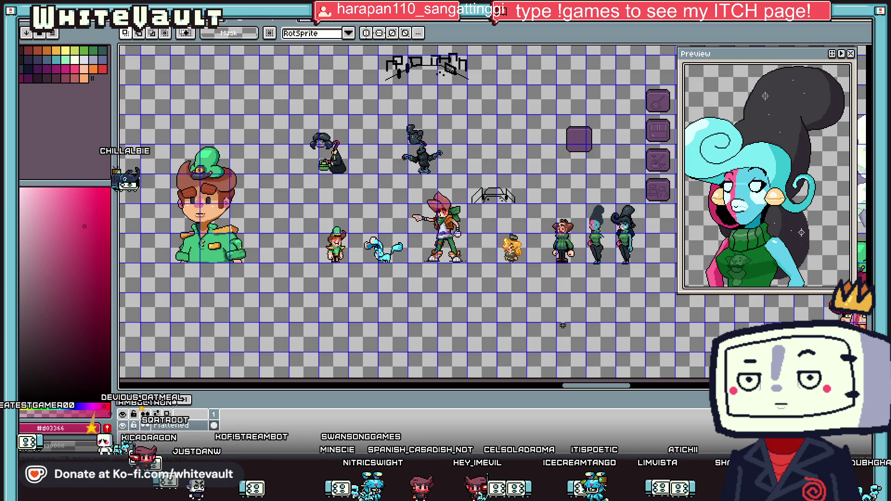
pyautogui.scroll(1, 563, 326)
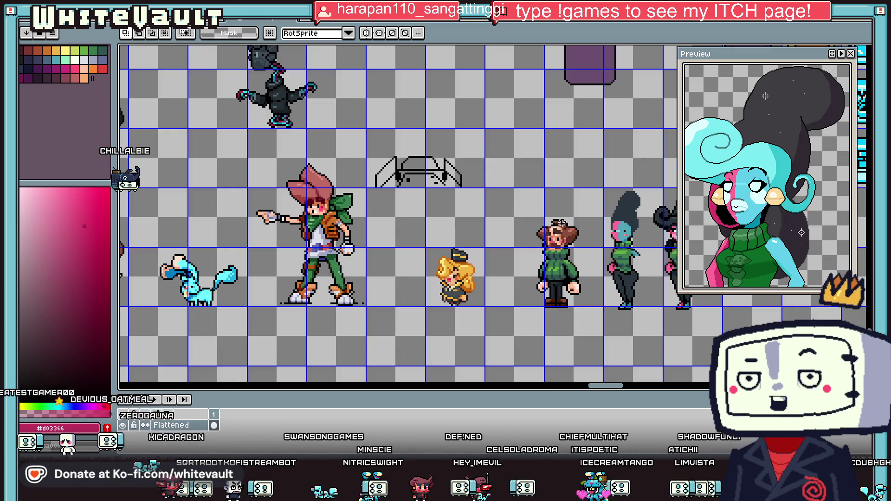
# Copy the dark creature sprite and place the duplicate just right of the original.
pyautogui.moveTo(514, 195); pyautogui.dragTo(603, 355)
pyautogui.click(641, 341)
pyautogui.scroll(-1, 641, 341)
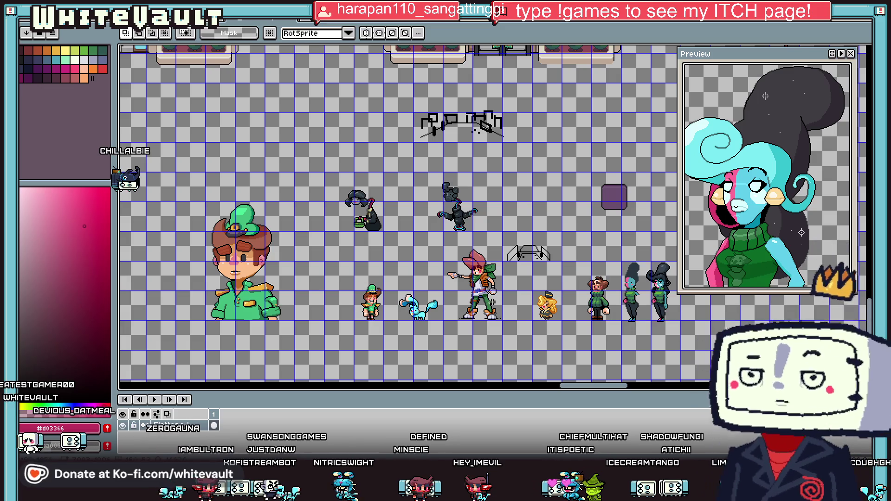
pyautogui.scroll(1, 463, 259)
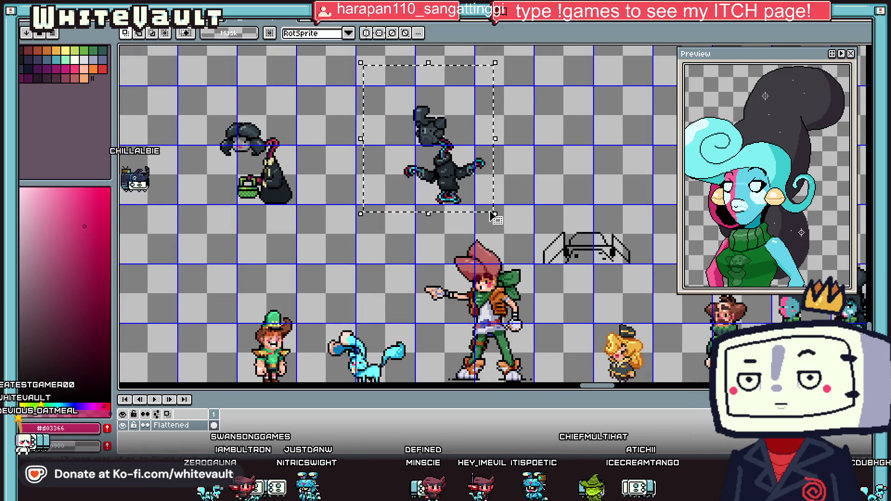
pyautogui.scroll(-1, 486, 204)
pyautogui.hotkey('ctrl', 'c')
pyautogui.hotkey('ctrl', 'v')
pyautogui.moveTo(501, 207); pyautogui.dragTo(599, 209)
pyautogui.click(599, 208)
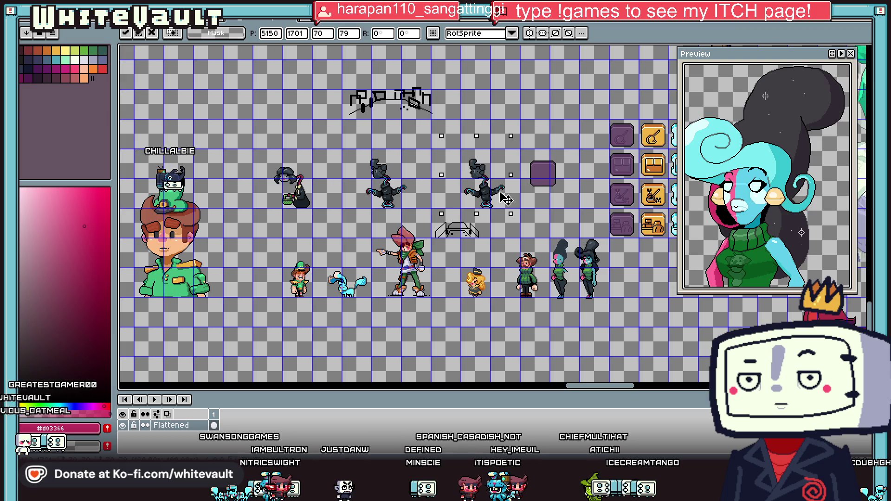
pyautogui.scroll(3, 441, 176)
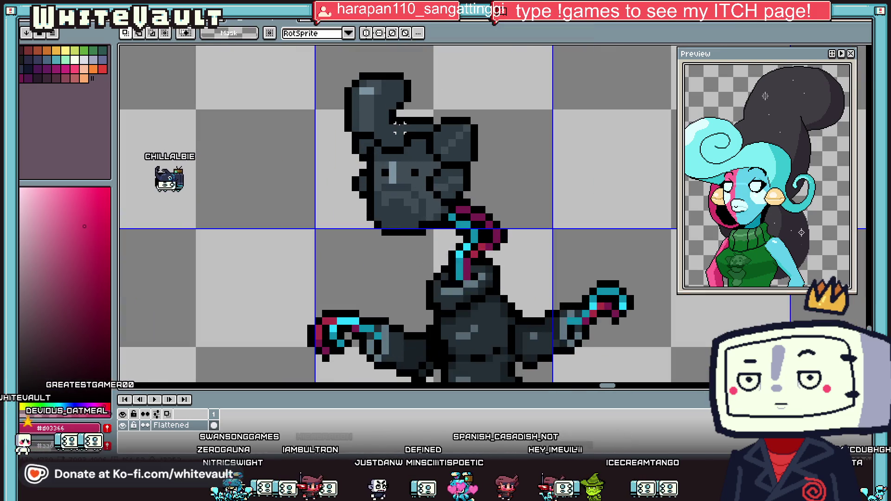
# Redraw the copied creature's eye one pixel lower, covering the old eye with grey.
pyautogui.press('b')
pyautogui.keyDown('alt'); pyautogui.click(386, 150); pyautogui.keyUp('alt')
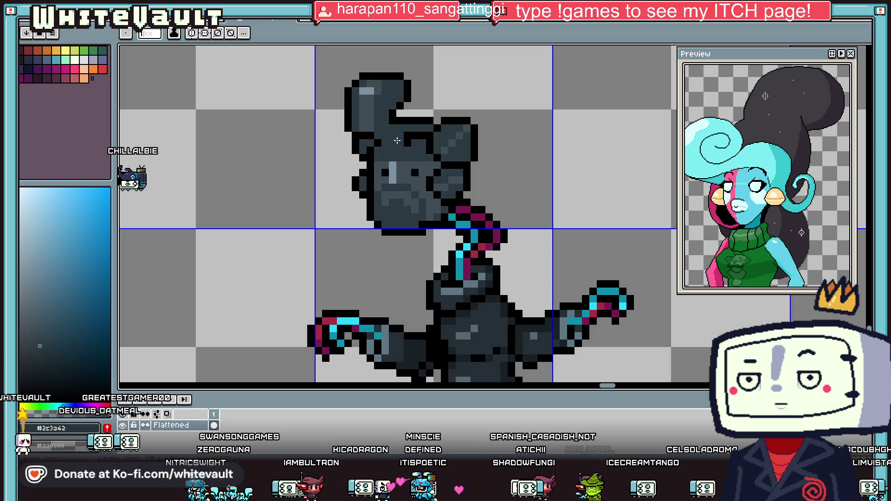
pyautogui.scroll(1, 435, 144)
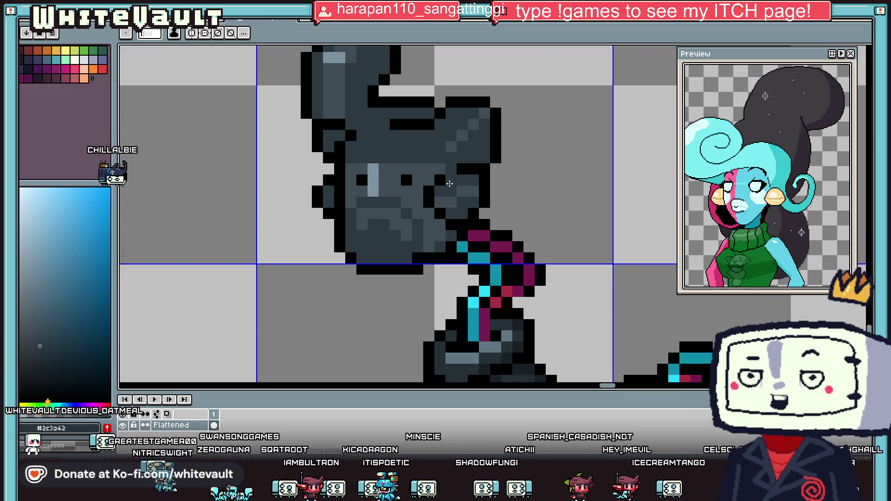
pyautogui.click(429, 191)
pyautogui.keyDown('alt'); pyautogui.click(407, 179); pyautogui.keyUp('alt')
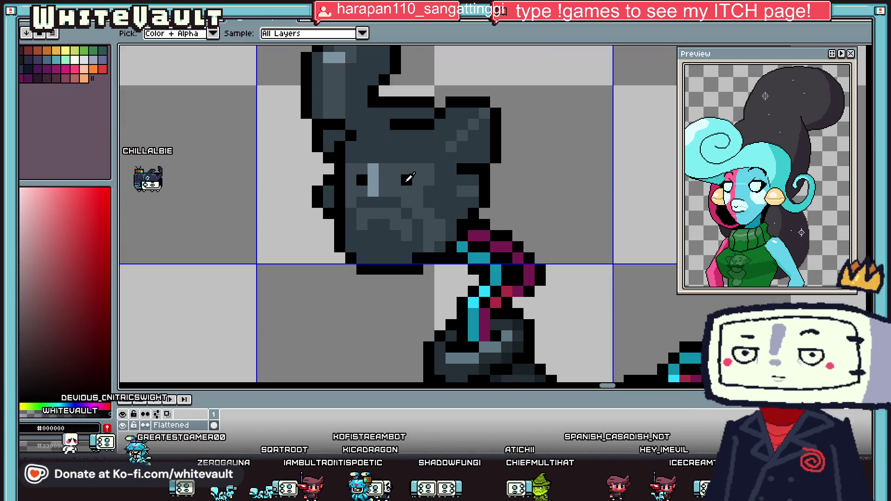
pyautogui.click(424, 199)
pyautogui.keyDown('alt'); pyautogui.click(396, 185); pyautogui.keyUp('alt')
pyautogui.click(406, 180)
pyautogui.keyDown('alt'); pyautogui.click(362, 180); pyautogui.keyUp('alt')
pyautogui.keyDown('alt'); pyautogui.click(353, 199); pyautogui.keyUp('alt')
pyautogui.click(362, 180)
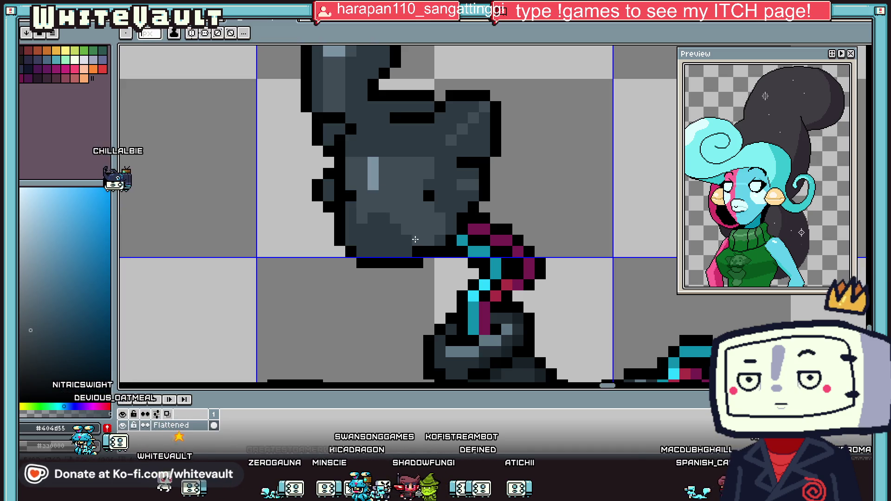
# Reshade the lower face mid grey with a darker jaw row and darker highlight strip.
pyautogui.click(357, 221)
pyautogui.moveTo(373, 218); pyautogui.dragTo(401, 219)
pyautogui.keyDown('alt'); pyautogui.click(390, 230); pyautogui.keyUp('alt')
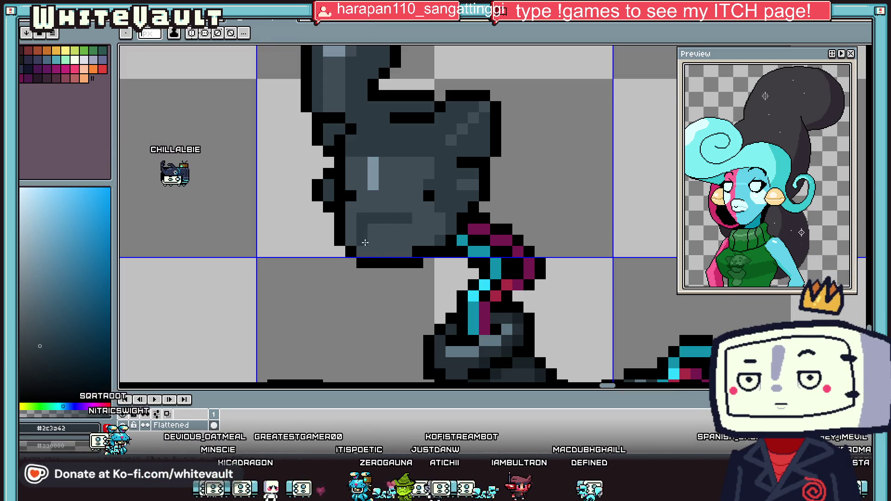
pyautogui.press('alt')
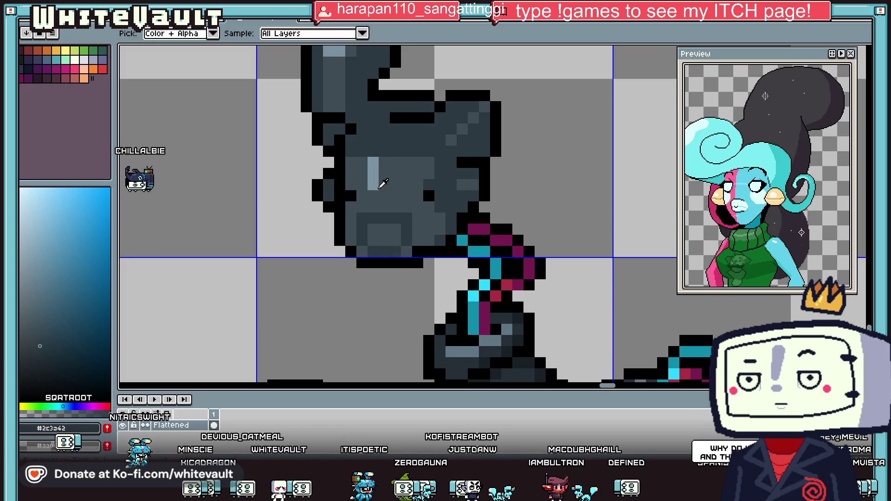
pyautogui.keyDown('alt'); pyautogui.click(380, 188); pyautogui.keyUp('alt')
pyautogui.keyDown('alt'); pyautogui.click(385, 173); pyautogui.keyUp('alt')
pyautogui.click(376, 173)
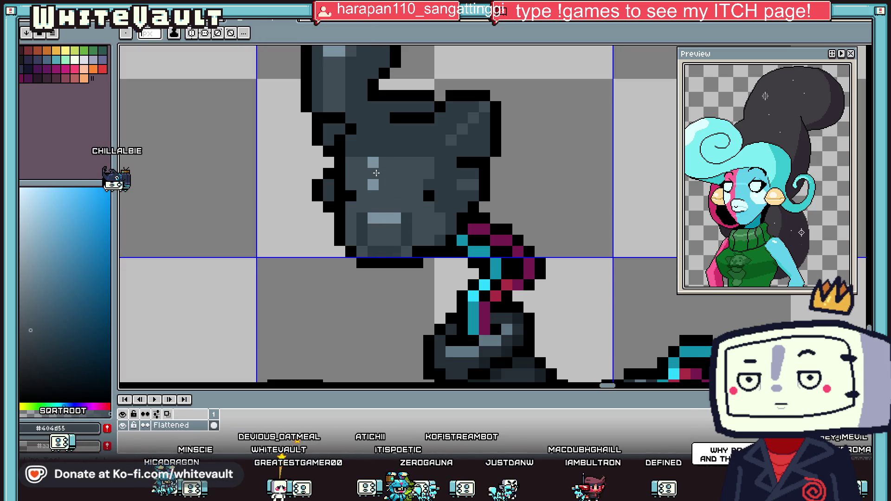
# Paint a black open mouth across the creature's lower face.
pyautogui.scroll(-4, 374, 170)
pyautogui.scroll(5, 434, 226)
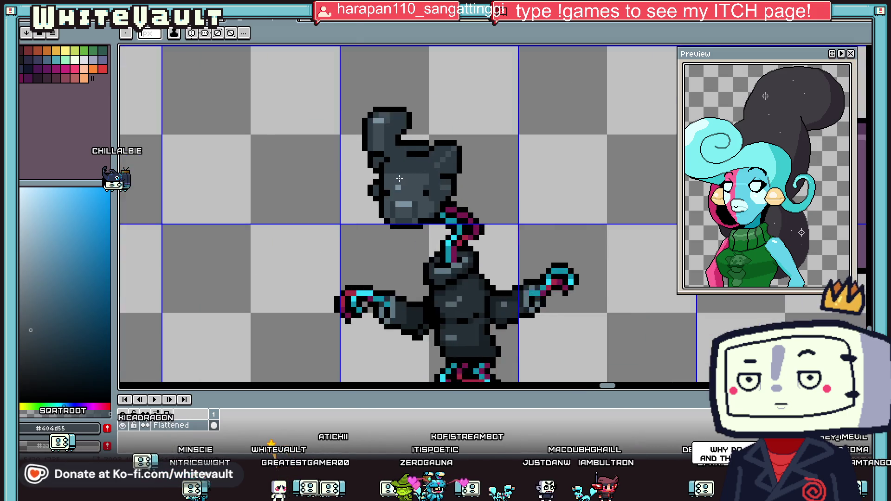
pyautogui.press('alt')
pyautogui.keyDown('alt'); pyautogui.click(428, 232); pyautogui.keyUp('alt')
pyautogui.moveTo(416, 217)
pyautogui.mouseDown()
pyautogui.moveTo(416, 232)
pyautogui.moveTo(381, 231)
pyautogui.mouseUp()
# Re-sample the face's mid grey and the mouth's black, viewing both creatures side by side.
pyautogui.press('alt')
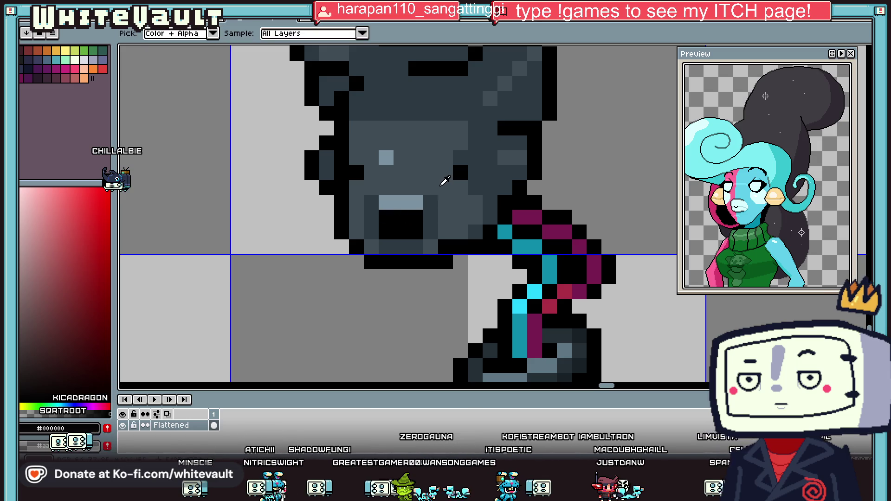
pyautogui.keyDown('alt'); pyautogui.click(441, 185); pyautogui.keyUp('alt')
pyautogui.scroll(-4, 419, 203)
pyautogui.scroll(2, 418, 197)
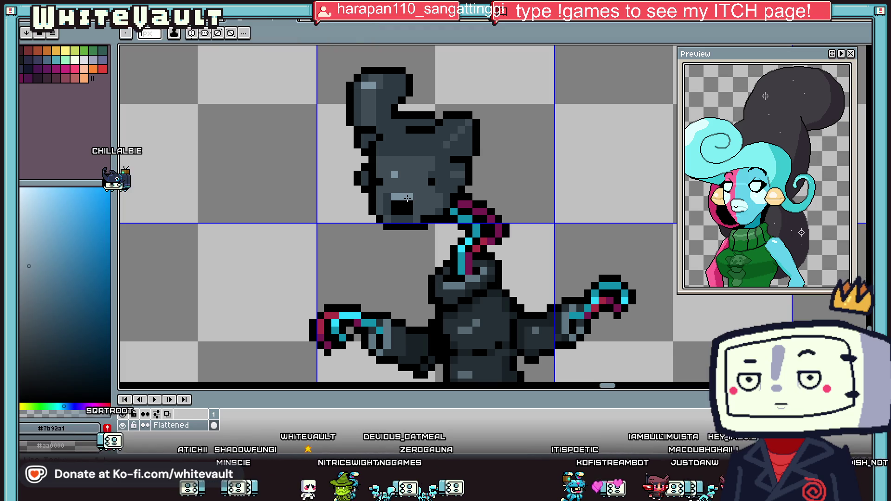
pyautogui.keyDown('alt'); pyautogui.click(418, 197); pyautogui.keyUp('alt')
pyautogui.press('alt')
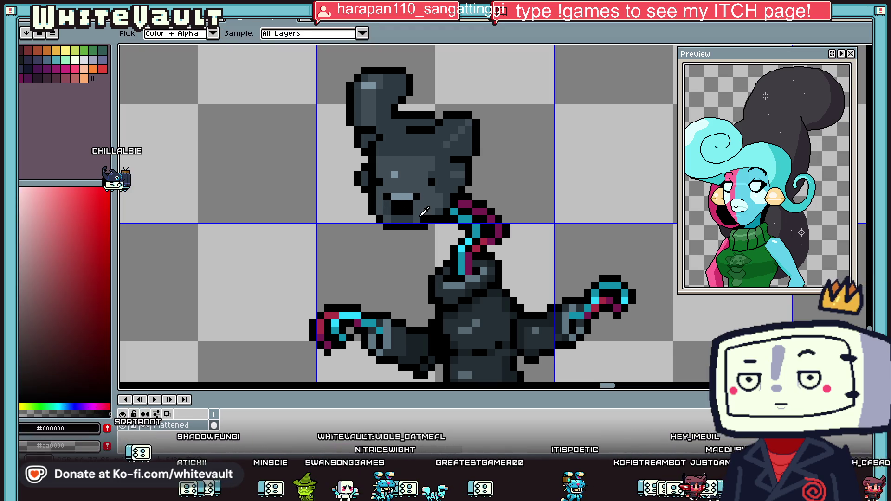
pyautogui.keyDown('alt'); pyautogui.click(388, 212); pyautogui.keyUp('alt')
pyautogui.press('alt')
pyautogui.press('alt')
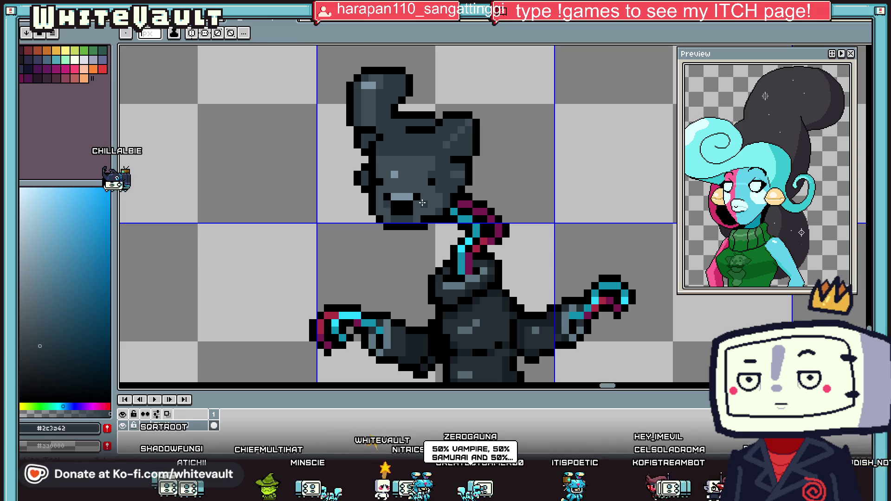
pyautogui.scroll(-4, 388, 216)
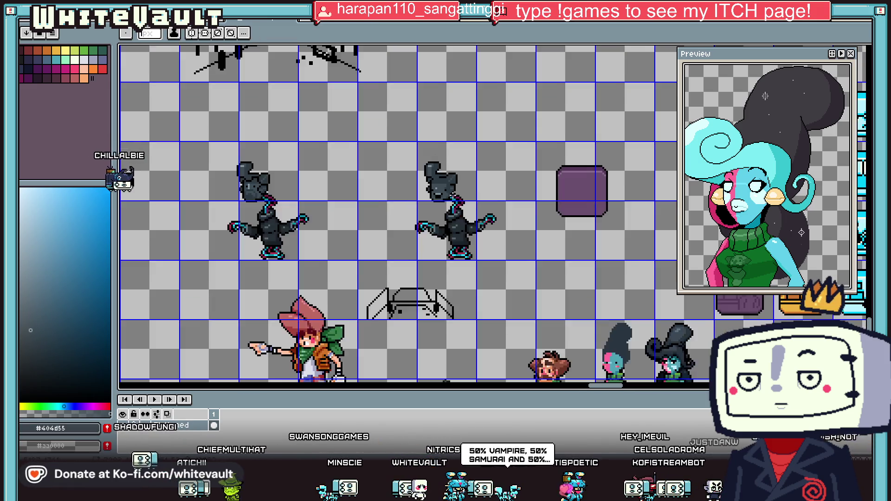
pyautogui.scroll(1, 387, 216)
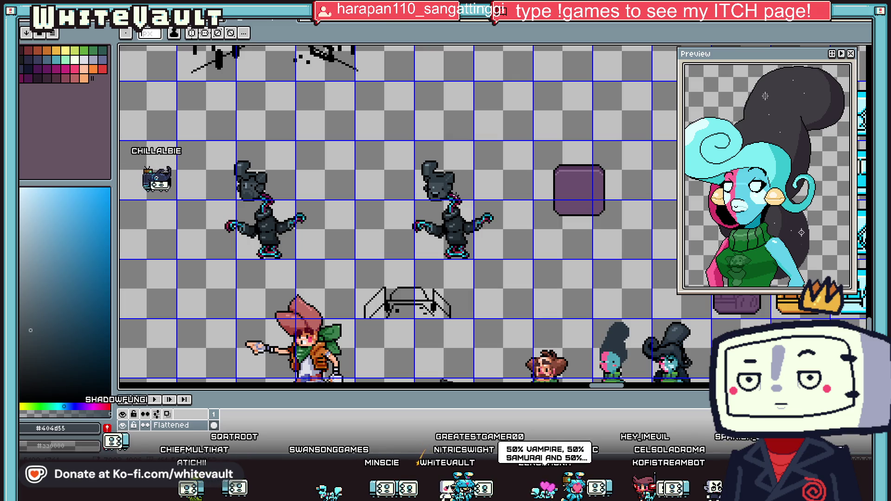
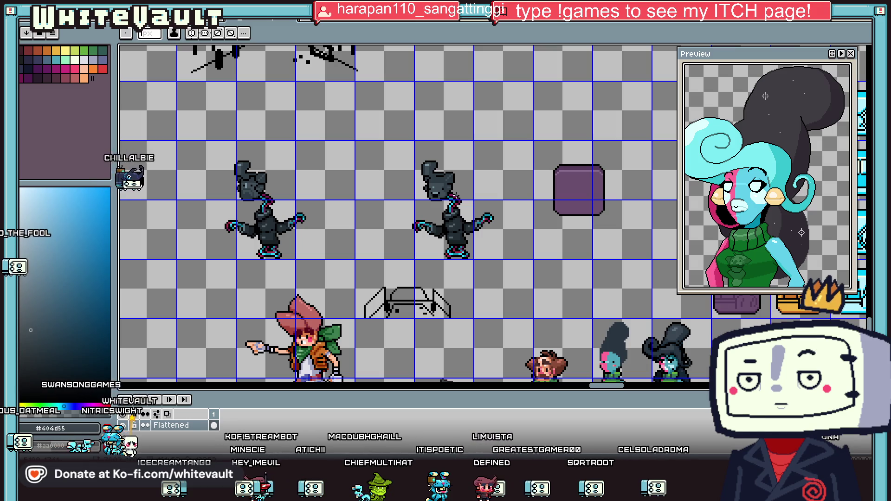
# Cut both arms off the dark figure and move them up beside the head.
pyautogui.scroll(-3, 428, 257)
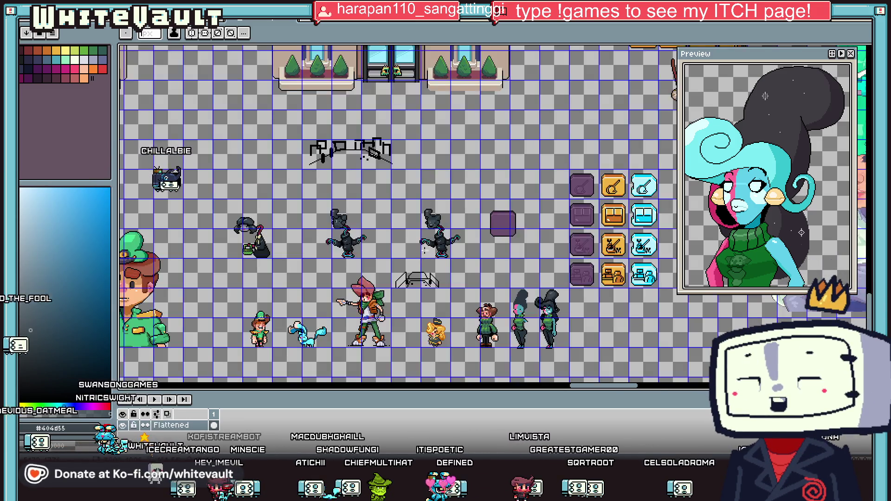
pyautogui.scroll(5, 427, 257)
pyautogui.click(854, 58)
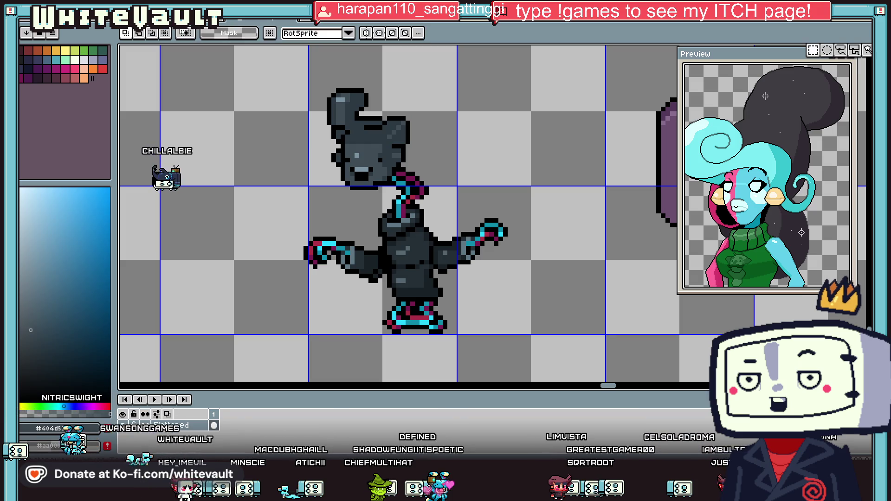
pyautogui.moveTo(582, 178)
pyautogui.mouseDown()
pyautogui.moveTo(447, 259)
pyautogui.moveTo(439, 282)
pyautogui.mouseUp()
pyautogui.moveTo(487, 232); pyautogui.dragTo(608, 121)
pyautogui.moveTo(379, 308); pyautogui.dragTo(293, 240)
pyautogui.moveTo(320, 297)
pyautogui.mouseDown()
pyautogui.moveTo(448, 186)
pyautogui.moveTo(483, 105)
pyautogui.mouseUp()
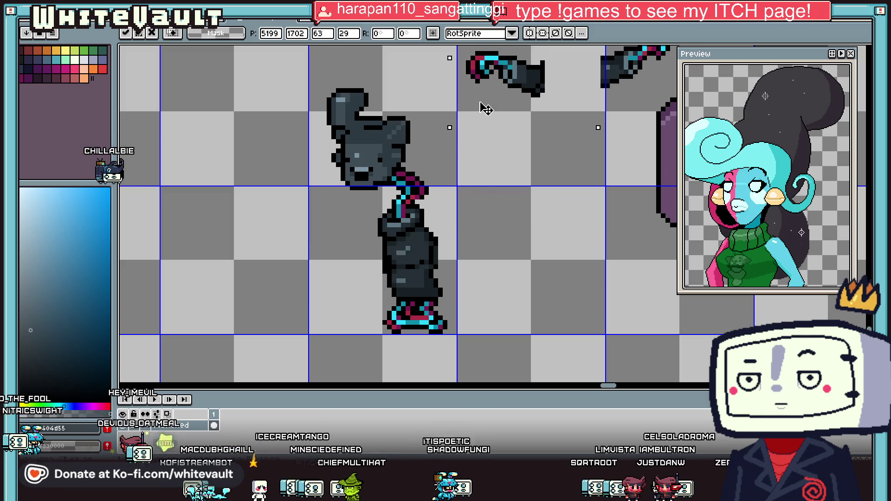
# Move the head piece down and to the left, and commit its position.
pyautogui.scroll(-3, 484, 106)
pyautogui.scroll(4, 434, 142)
pyautogui.moveTo(367, 64)
pyautogui.mouseDown()
pyautogui.moveTo(471, 160)
pyautogui.moveTo(459, 160)
pyautogui.mouseUp()
pyautogui.moveTo(444, 173); pyautogui.dragTo(405, 230)
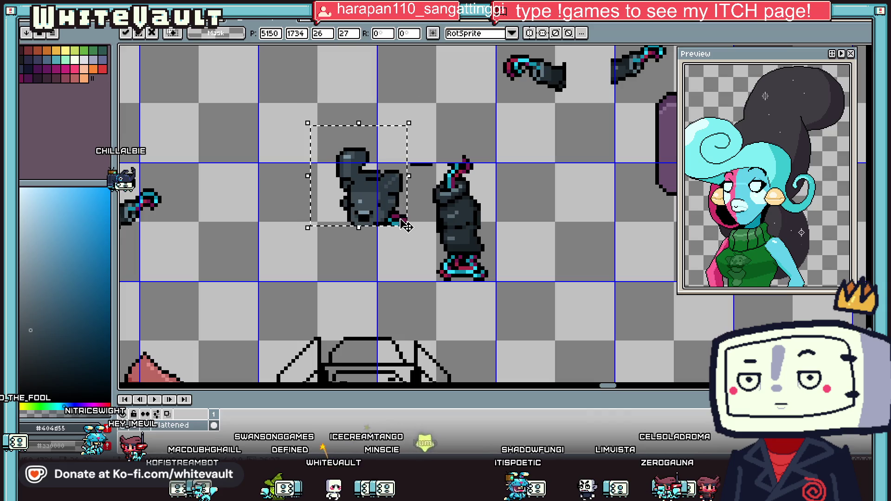
pyautogui.press('Return')
# Remove the stray black line between the head and the body.
pyautogui.scroll(1, 430, 177)
pyautogui.moveTo(385, 140); pyautogui.dragTo(442, 162)
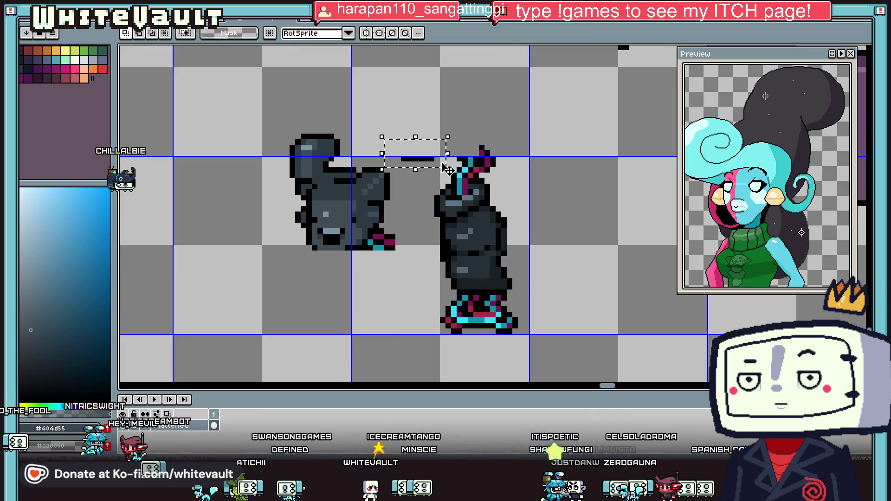
pyautogui.hotkey('ctrl', 'z')
pyautogui.scroll(-2, 439, 174)
pyautogui.scroll(1, 412, 177)
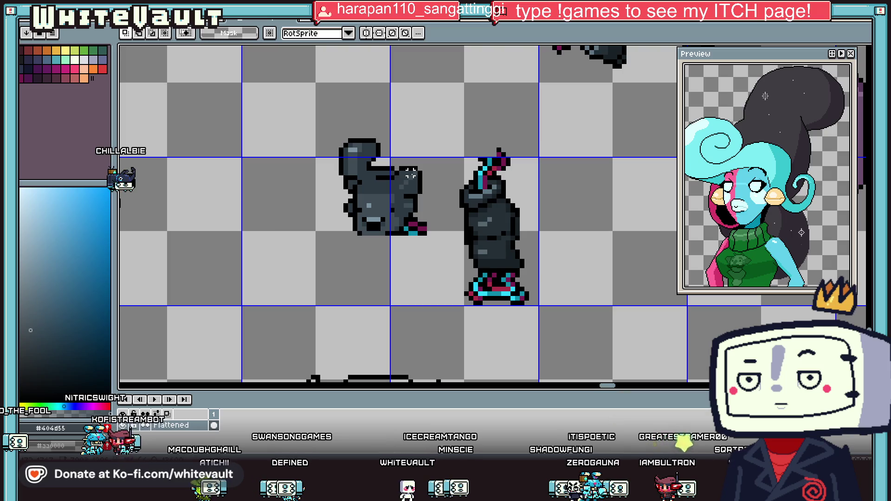
# Raise the middle body piece slightly and drop it in place.
pyautogui.press('i')
pyautogui.scroll(-2, 491, 177)
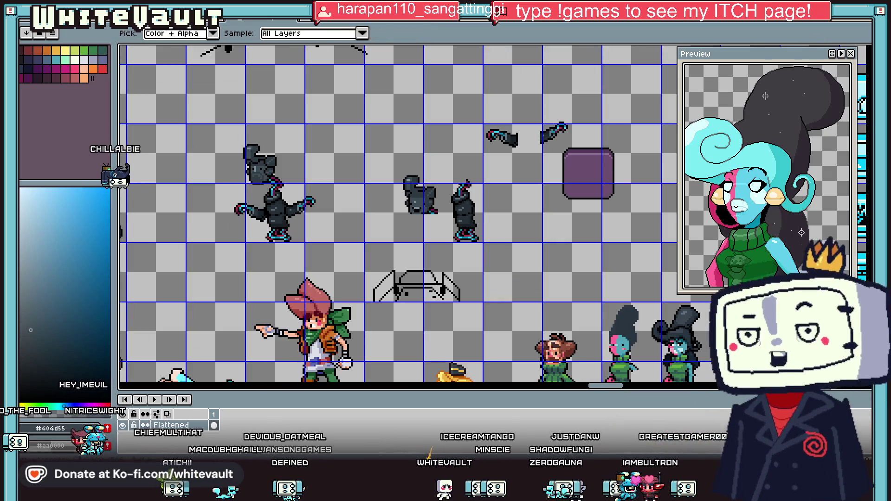
pyautogui.press('m')
pyautogui.scroll(1, 385, 194)
pyautogui.moveTo(388, 128)
pyautogui.mouseDown()
pyautogui.moveTo(471, 232)
pyautogui.moveTo(470, 223)
pyautogui.mouseUp()
pyautogui.click(552, 203)
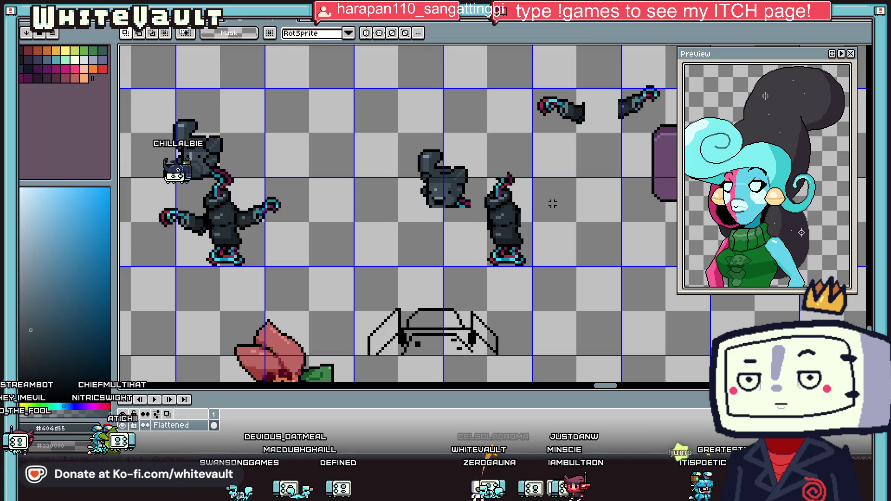
# Erase the top part of the head and the stray pixels along its left edge.
pyautogui.scroll(1, 530, 200)
pyautogui.scroll(-2, 523, 199)
pyautogui.scroll(3, 523, 200)
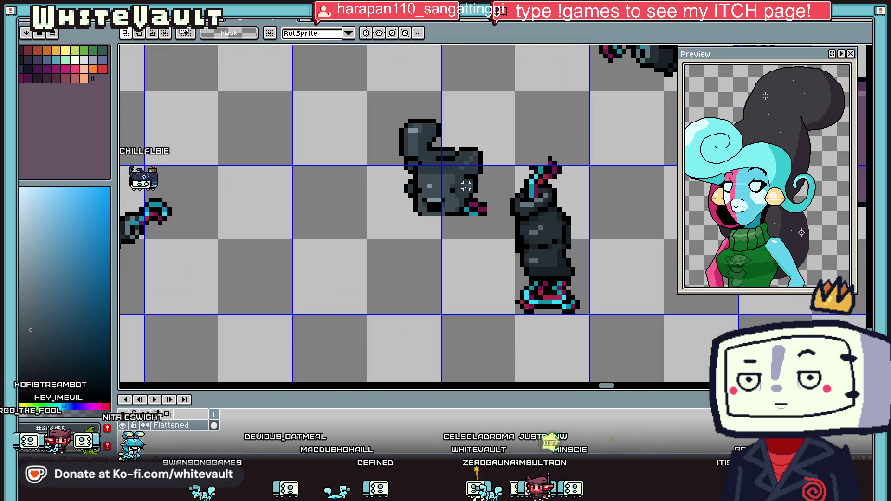
pyautogui.moveTo(332, 65); pyautogui.dragTo(514, 156)
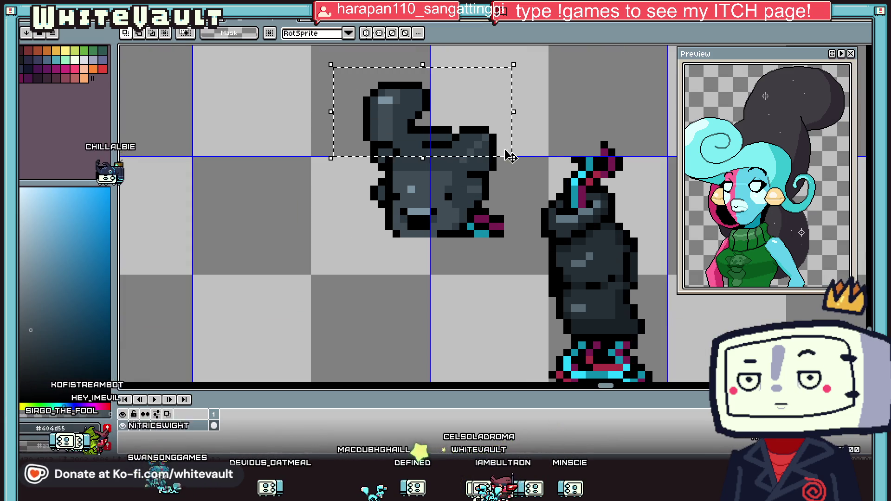
pyautogui.press('Delete')
pyautogui.scroll(1, 381, 181)
pyautogui.moveTo(309, 99)
pyautogui.mouseDown()
pyautogui.moveTo(368, 259)
pyautogui.moveTo(407, 269)
pyautogui.mouseUp()
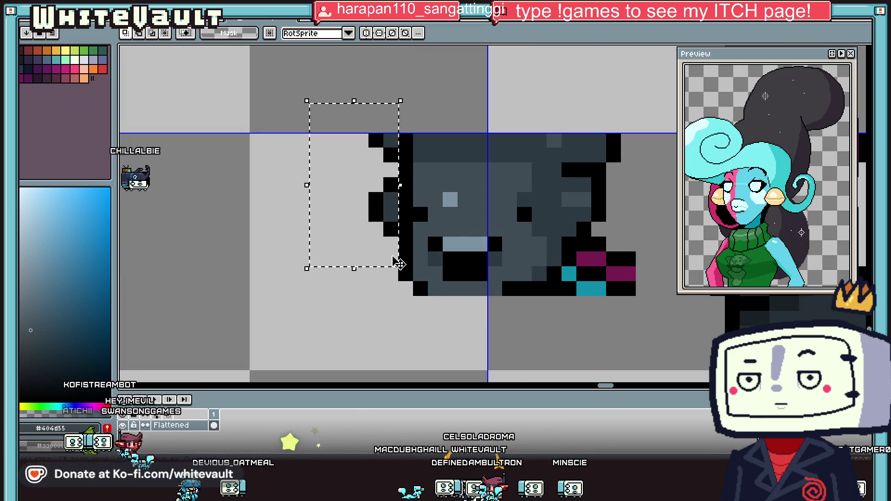
pyautogui.press('Delete')
pyautogui.scroll(-2, 592, 181)
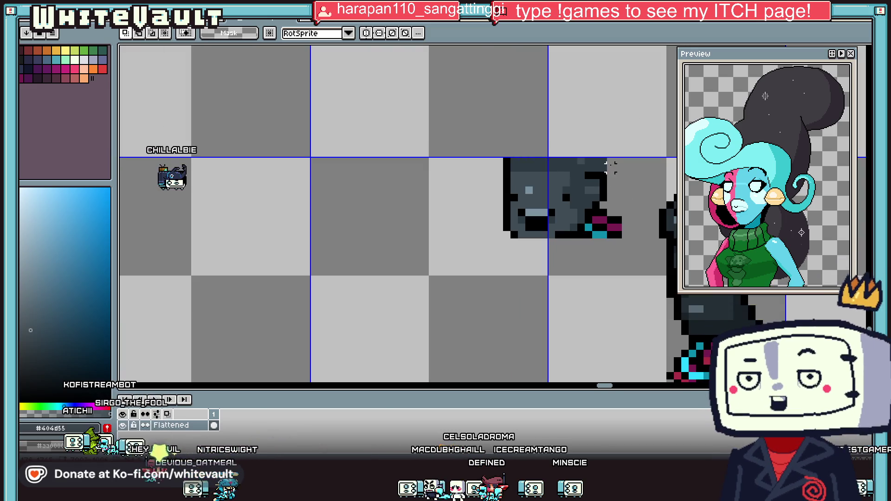
# Sample black from the sprite and pencil outline pixels above the head's top-left.
pyautogui.press('i')
pyautogui.click(593, 173)
pyautogui.press('b')
pyautogui.scroll(2, 515, 167)
pyautogui.scroll(-2, 479, 173)
pyautogui.click(493, 158)
pyautogui.scroll(1, 467, 129)
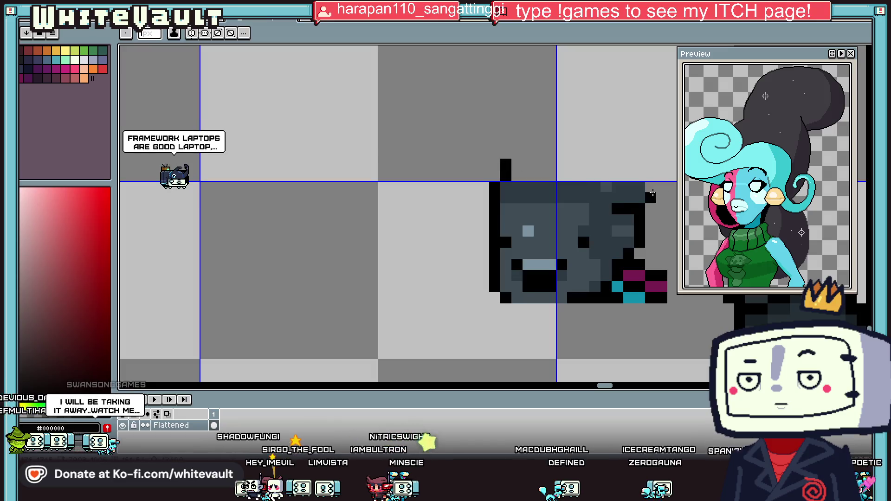
# Draw the cap's black outline over the head, adding a dark blue-grey edge pixel.
pyautogui.moveTo(632, 199)
pyautogui.mouseDown()
pyautogui.moveTo(625, 160)
pyautogui.moveTo(604, 142)
pyautogui.moveTo(510, 141)
pyautogui.moveTo(506, 154)
pyautogui.moveTo(474, 170)
pyautogui.moveTo(569, 186)
pyautogui.mouseUp()
pyautogui.scroll(-2, 480, 179)
pyautogui.scroll(1, 480, 179)
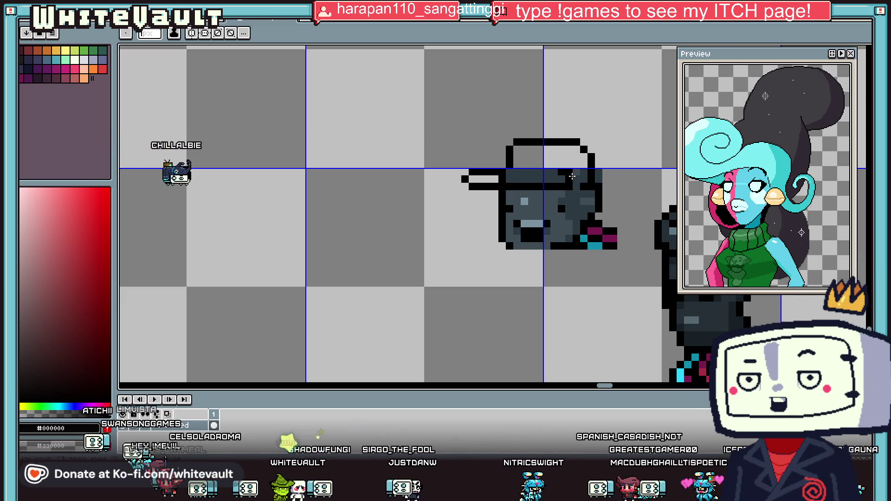
pyautogui.keyDown('alt'); pyautogui.click(575, 179); pyautogui.keyUp('alt')
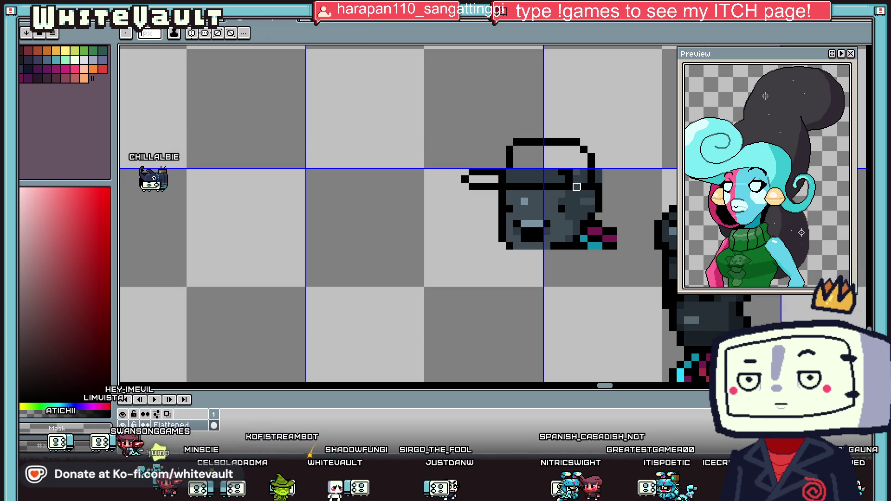
pyautogui.scroll(1, 577, 187)
pyautogui.keyDown('alt'); pyautogui.click(561, 186); pyautogui.keyUp('alt')
pyautogui.click(561, 186)
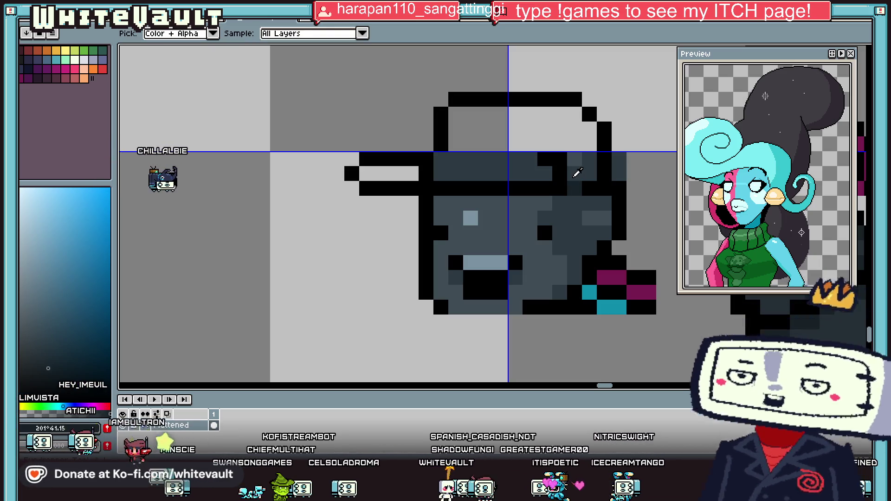
pyautogui.keyDown('alt'); pyautogui.click(579, 183); pyautogui.keyUp('alt')
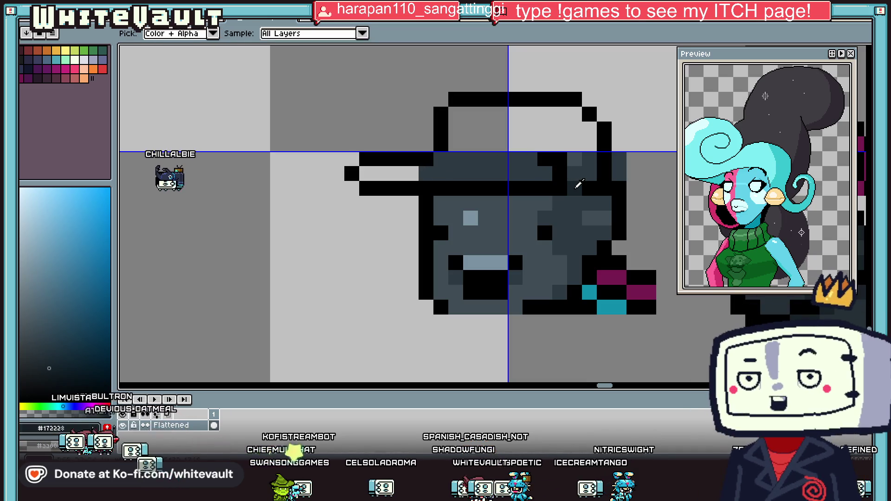
# Bucket-fill the cap brim with dark navy.
pyautogui.press('g')
pyautogui.click(478, 158)
pyautogui.click(487, 174)
pyautogui.click(390, 174)
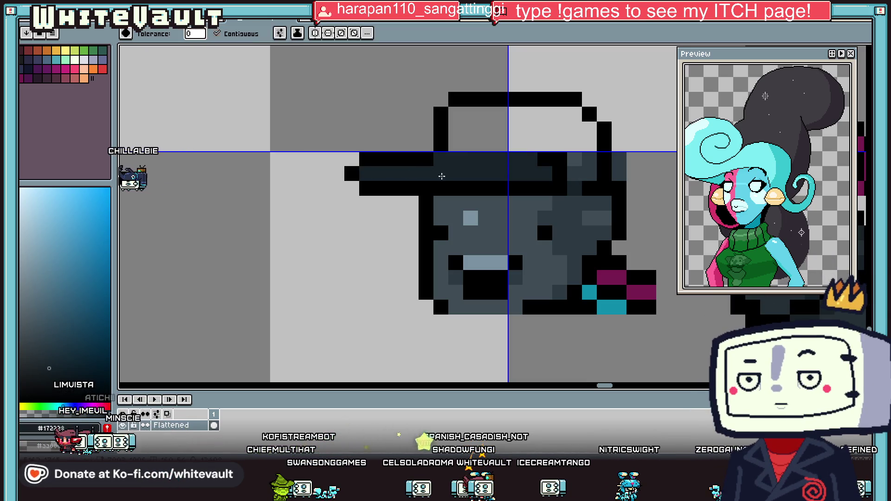
pyautogui.scroll(-5, 442, 176)
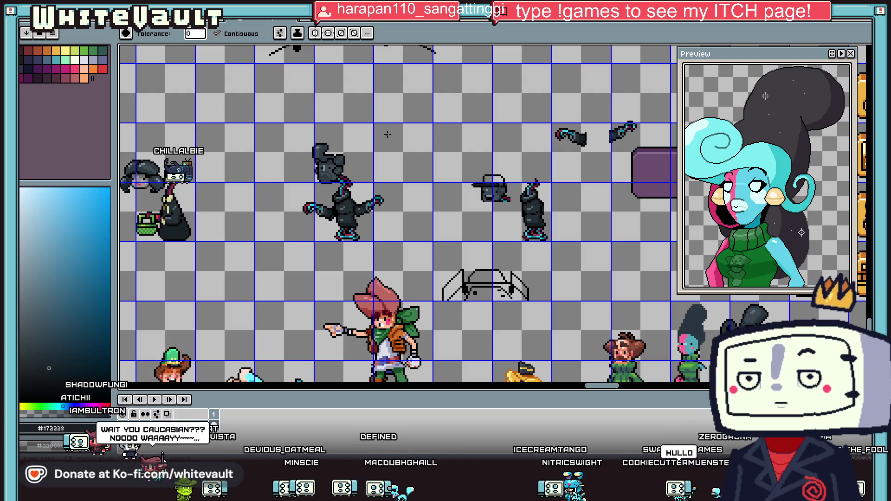
pyautogui.scroll(2, 487, 181)
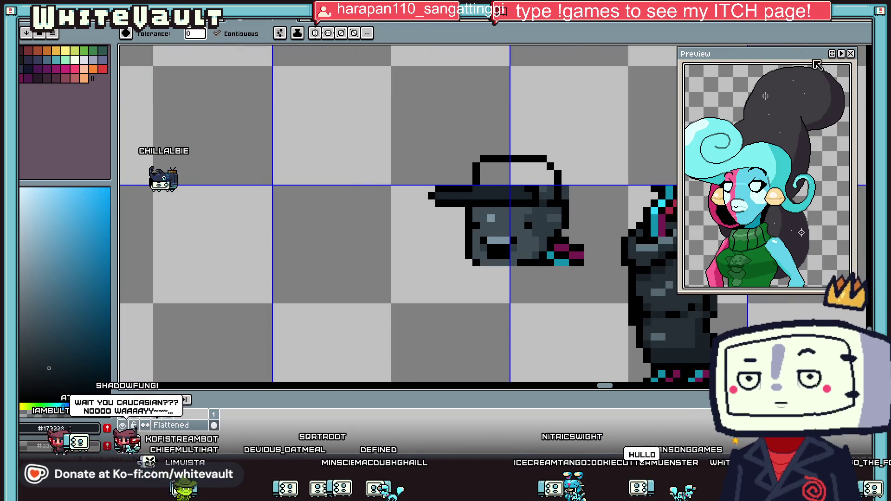
# Raise the cap's top outline by two pixels.
pyautogui.press('m')
pyautogui.moveTo(427, 110)
pyautogui.mouseDown()
pyautogui.moveTo(597, 173)
pyautogui.moveTo(601, 186)
pyautogui.moveTo(593, 166)
pyautogui.mouseUp()
pyautogui.press('i')
pyautogui.scroll(1, 579, 168)
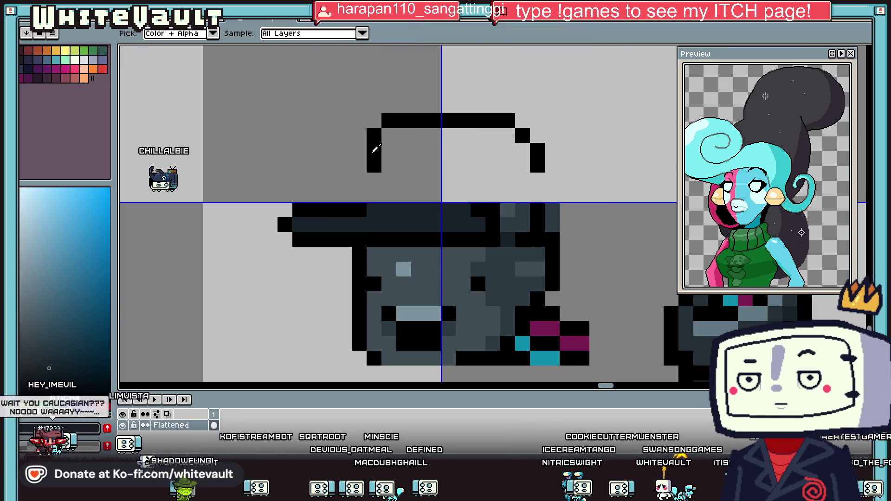
# Extend the cap's left and right black outlines downward with stepped pixels.
pyautogui.keyDown('alt'); pyautogui.click(375, 149); pyautogui.keyUp('alt')
pyautogui.moveTo(374, 181); pyautogui.dragTo(374, 196)
pyautogui.click(538, 180)
pyautogui.click(539, 189)
pyautogui.click(552, 180)
pyautogui.click(567, 192)
pyautogui.press('alt')
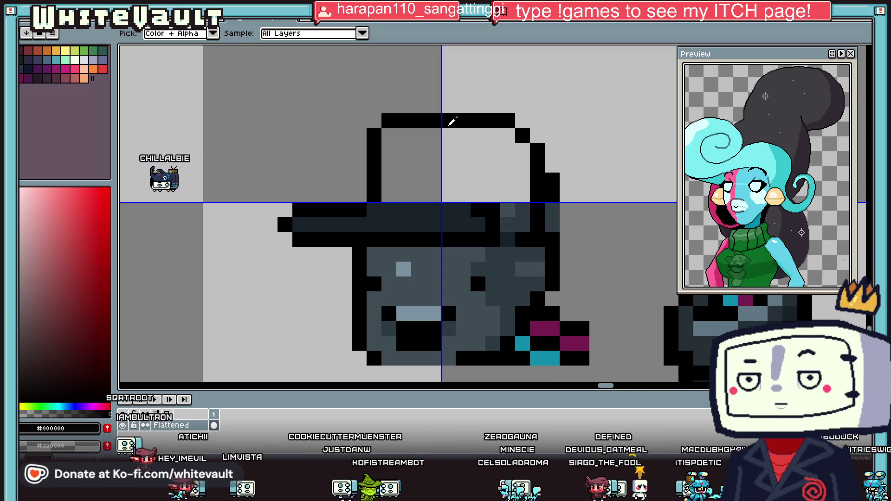
pyautogui.click(491, 136)
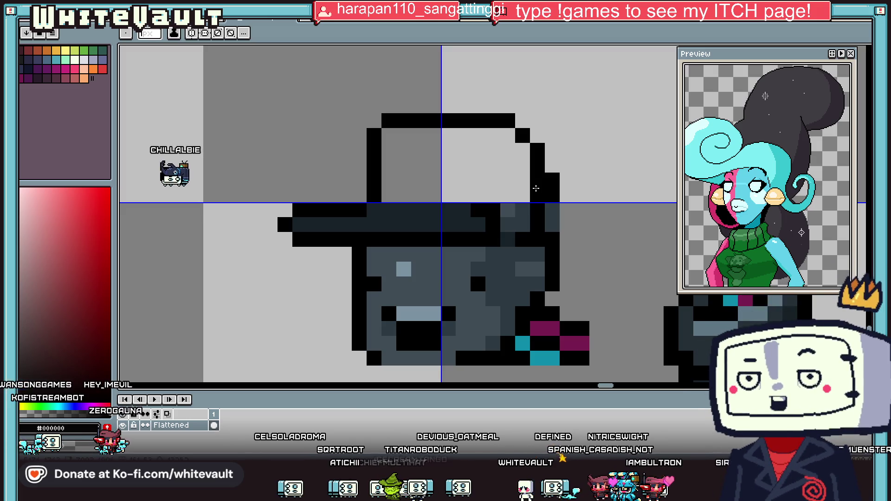
pyautogui.scroll(-3, 537, 188)
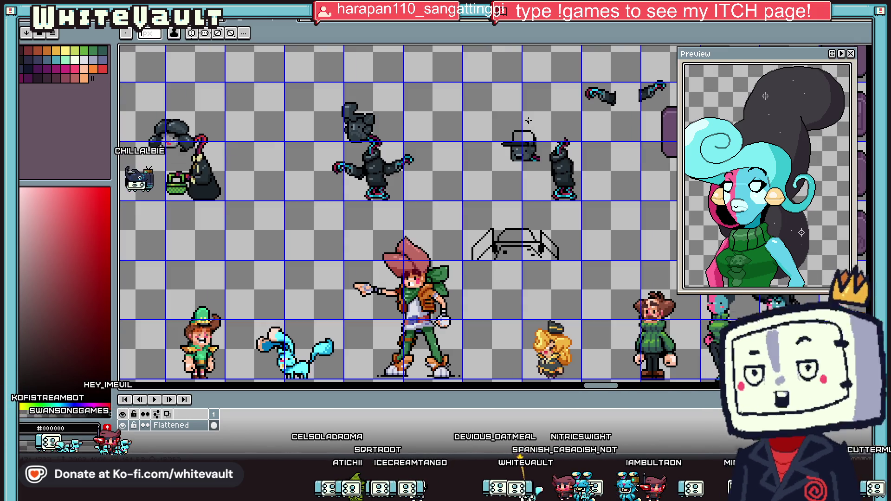
# Paint a grey-blue #404d55 column on the head and darken the cap row to #2c3a42.
pyautogui.scroll(3, 529, 121)
pyautogui.press('i')
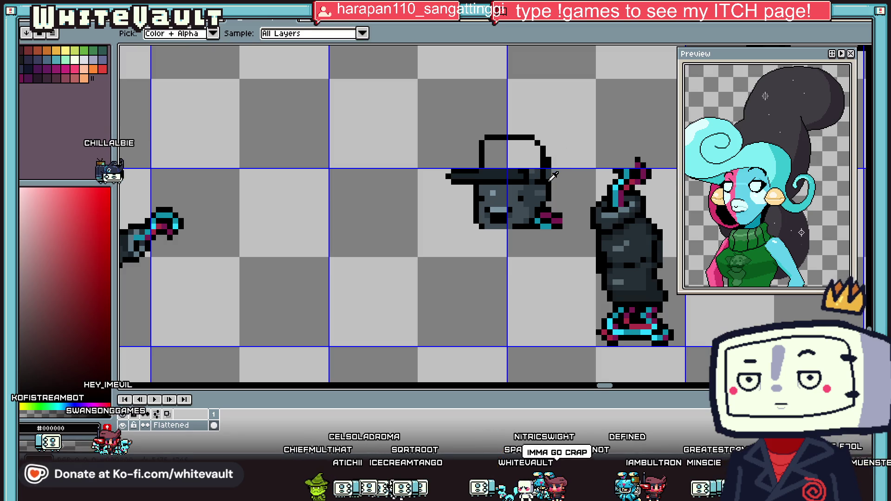
pyautogui.scroll(3, 552, 178)
pyautogui.click(427, 197)
pyautogui.press('b')
pyautogui.moveTo(459, 224); pyautogui.dragTo(454, 253)
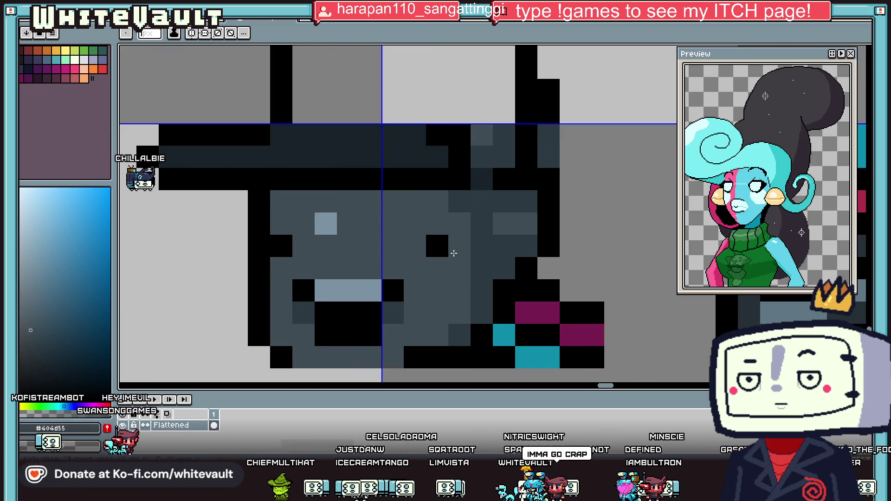
pyautogui.keyDown('alt'); pyautogui.click(459, 202); pyautogui.keyUp('alt')
pyautogui.moveTo(437, 202); pyautogui.dragTo(281, 202)
# Choose orange from the palette as the drawing colour.
pyautogui.press('i')
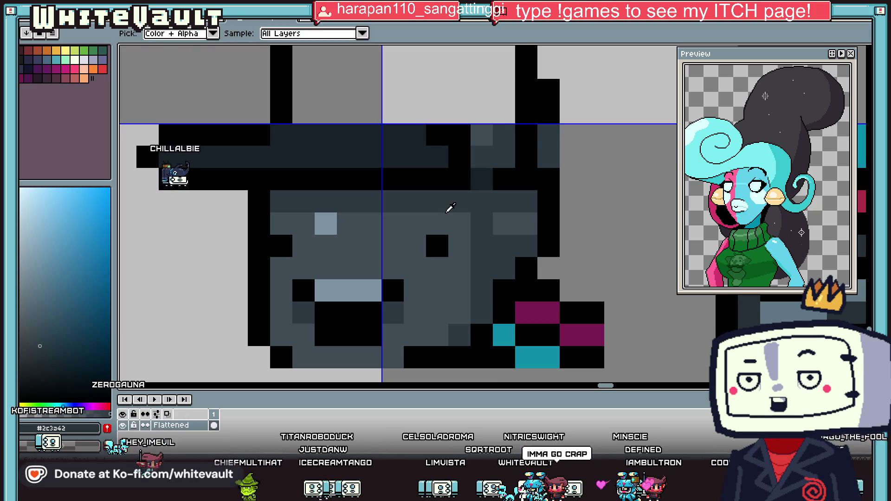
pyautogui.scroll(-3, 474, 209)
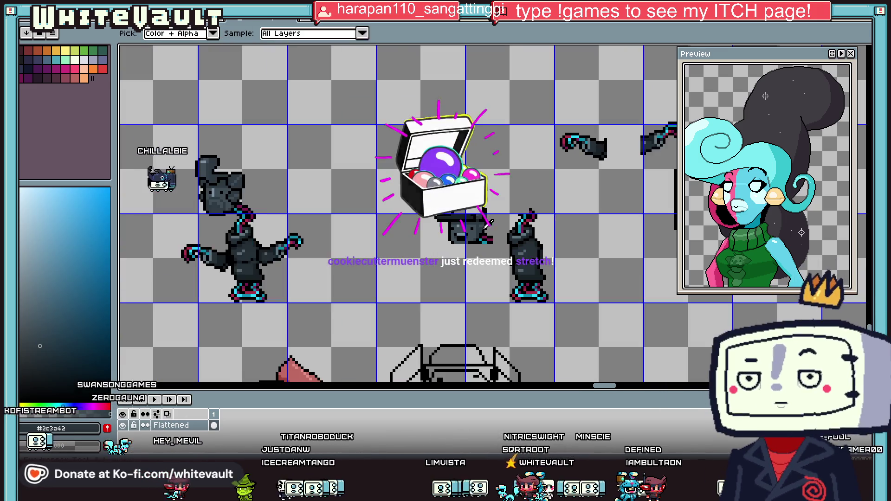
pyautogui.scroll(1, 482, 224)
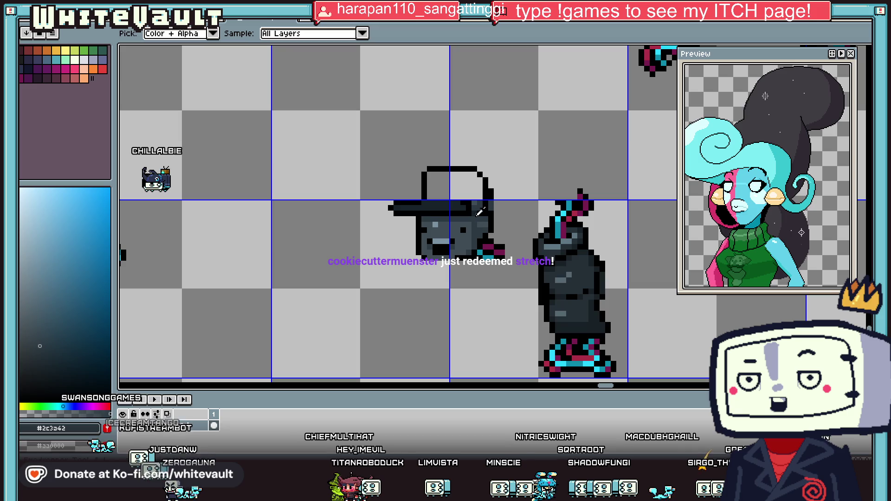
pyautogui.click(93, 69)
# Fill the cap's interior orange and draw green checker pixels on its right side.
pyautogui.press('b')
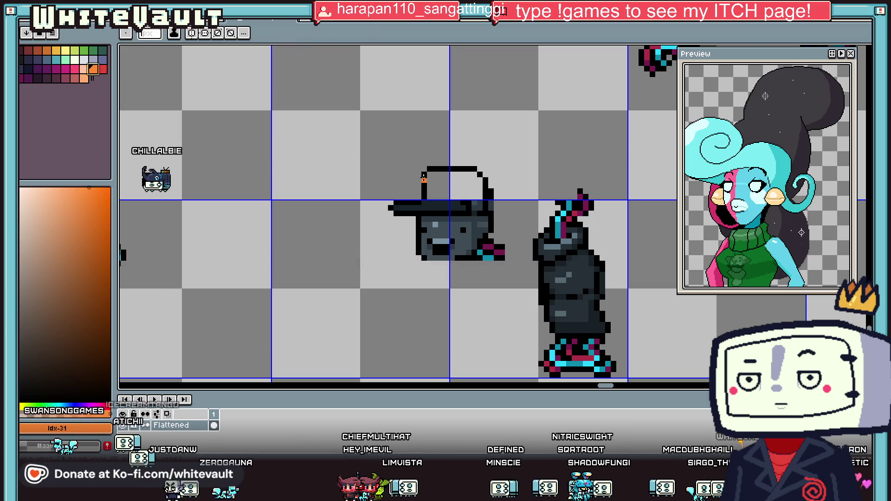
pyautogui.click(426, 180)
pyautogui.press('i')
pyautogui.scroll(1, 471, 194)
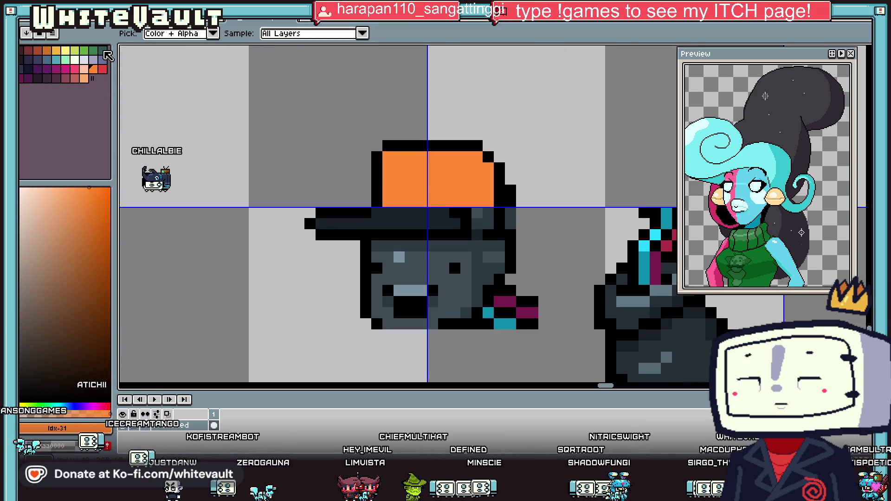
pyautogui.click(95, 50)
pyautogui.press('b')
pyautogui.moveTo(465, 157); pyautogui.dragTo(466, 179)
pyautogui.click(477, 189)
pyautogui.click(465, 201)
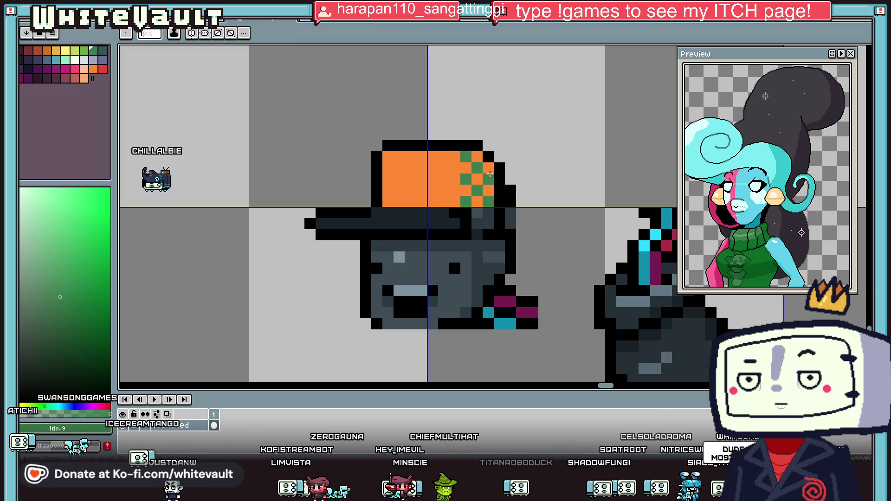
# Fill the remaining checker gaps dark teal-green and add black pixels to the checker panel.
pyautogui.click(103, 50)
pyautogui.click(480, 156)
pyautogui.click(488, 168)
pyautogui.click(477, 179)
pyautogui.click(488, 191)
pyautogui.click(477, 202)
pyautogui.click(466, 191)
pyautogui.click(466, 168)
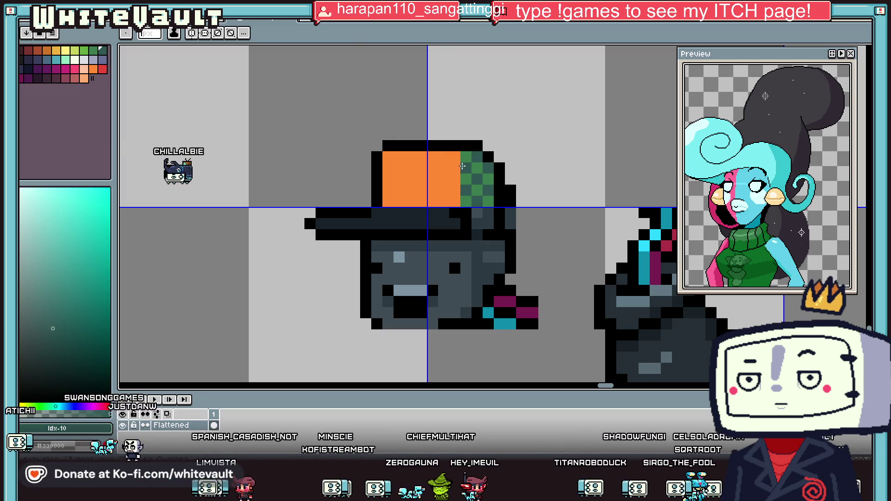
pyautogui.keyDown('alt'); pyautogui.click(488, 157); pyautogui.keyUp('alt')
pyautogui.click(477, 179)
pyautogui.click(466, 190)
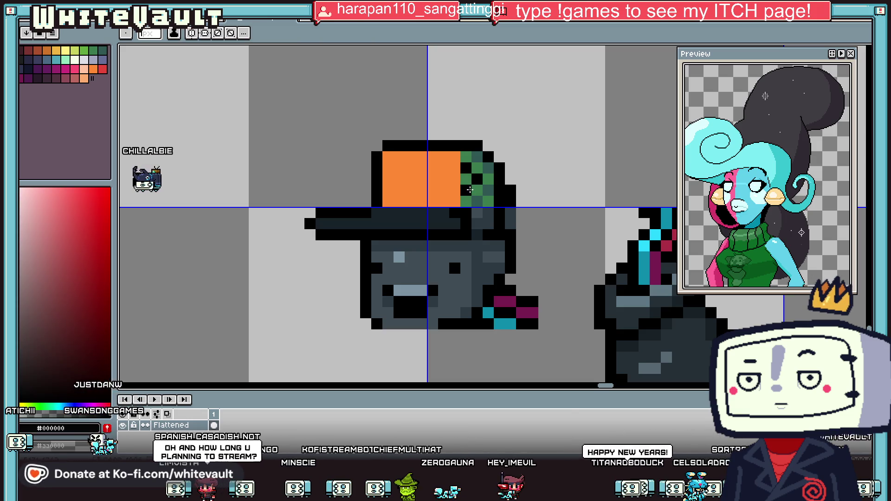
# Paint the cap's left edge column green with a black outline beside it.
pyautogui.scroll(-3, 470, 191)
pyautogui.scroll(3, 508, 181)
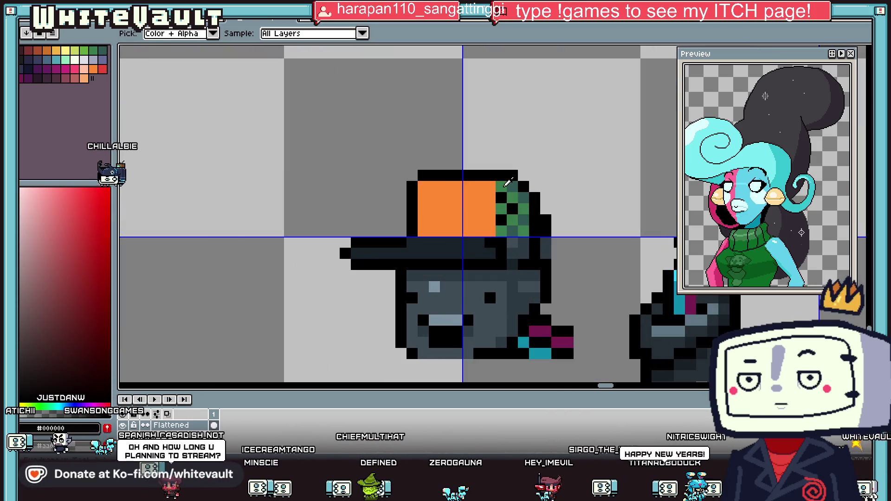
pyautogui.keyDown('alt'); pyautogui.click(509, 182); pyautogui.keyUp('alt')
pyautogui.moveTo(412, 195); pyautogui.dragTo(412, 231)
pyautogui.keyDown('alt'); pyautogui.click(415, 186); pyautogui.keyUp('alt')
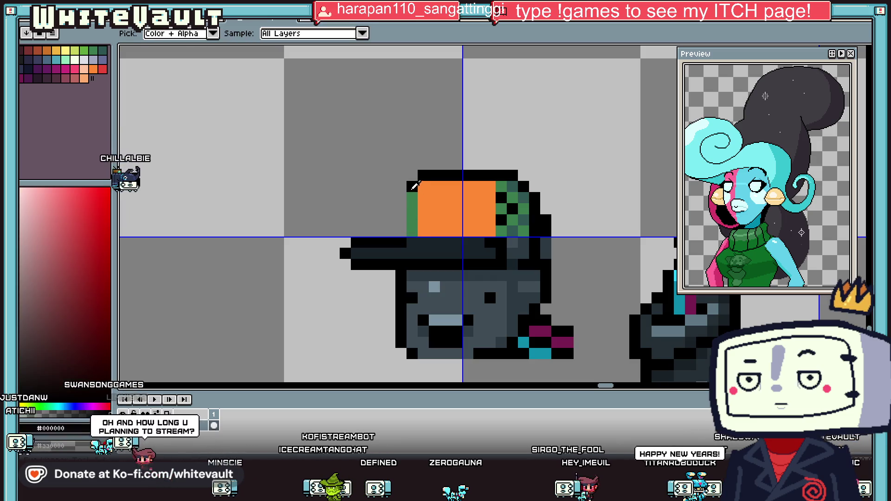
pyautogui.moveTo(401, 197); pyautogui.dragTo(401, 226)
pyautogui.click(423, 221)
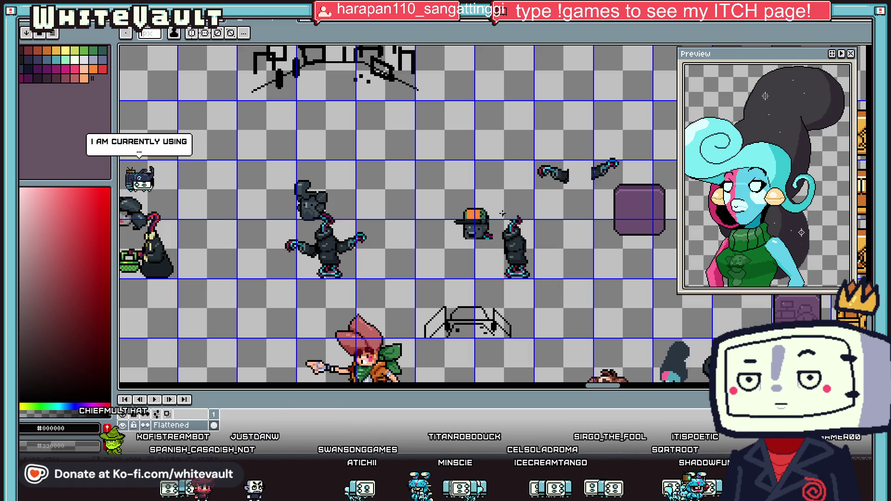
# Add green and black pixels along the cap's top outline.
pyautogui.press('i')
pyautogui.scroll(1, 471, 212)
pyautogui.scroll(2, 475, 207)
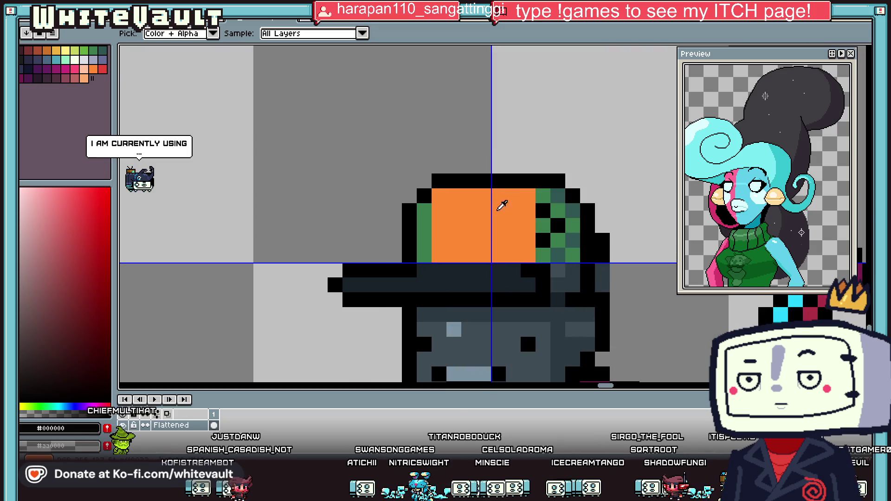
pyautogui.click(502, 199)
pyautogui.keyDown('alt'); pyautogui.click(549, 189); pyautogui.keyUp('alt')
pyautogui.click(506, 181)
pyautogui.click(514, 181)
pyautogui.keyDown('alt'); pyautogui.click(534, 181); pyautogui.keyUp('alt')
pyautogui.moveTo(513, 166); pyautogui.dragTo(500, 167)
pyautogui.scroll(-3, 500, 167)
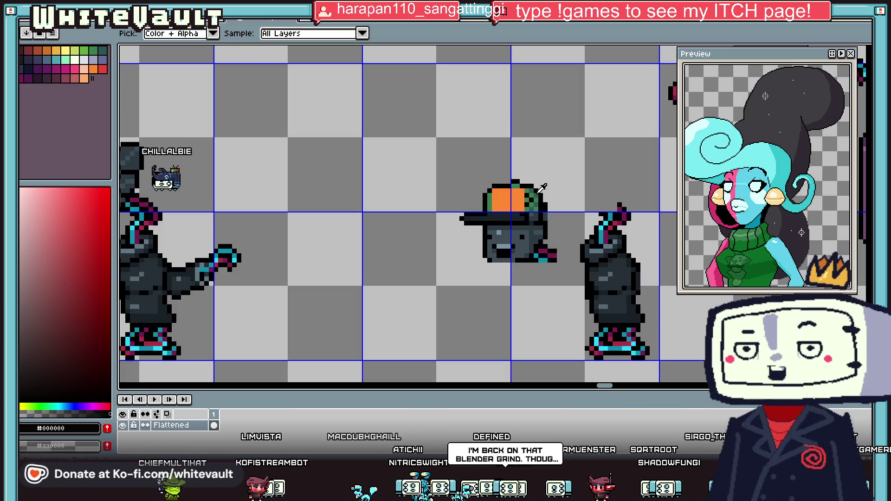
pyautogui.scroll(2, 500, 168)
# Touch up cap-top pixels in dark green #2F5753 and orange, shading the orange's right column and top row darker.
pyautogui.keyDown('alt'); pyautogui.click(531, 190); pyautogui.keyUp('alt')
pyautogui.click(497, 179)
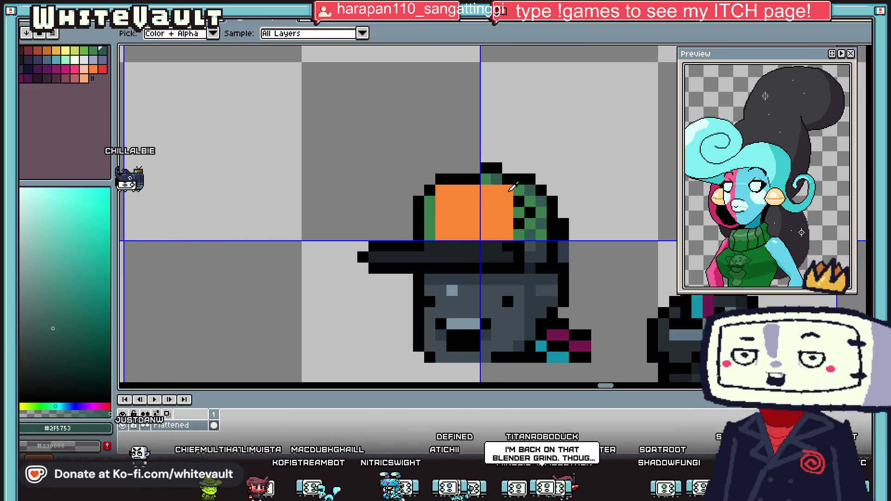
pyautogui.keyDown('alt'); pyautogui.click(509, 191); pyautogui.keyUp('alt')
pyautogui.click(515, 190)
pyautogui.scroll(2, 515, 191)
pyautogui.moveTo(503, 210); pyautogui.dragTo(502, 279)
pyautogui.moveTo(392, 188)
pyautogui.mouseDown()
pyautogui.moveTo(364, 186)
pyautogui.moveTo(479, 185)
pyautogui.mouseUp()
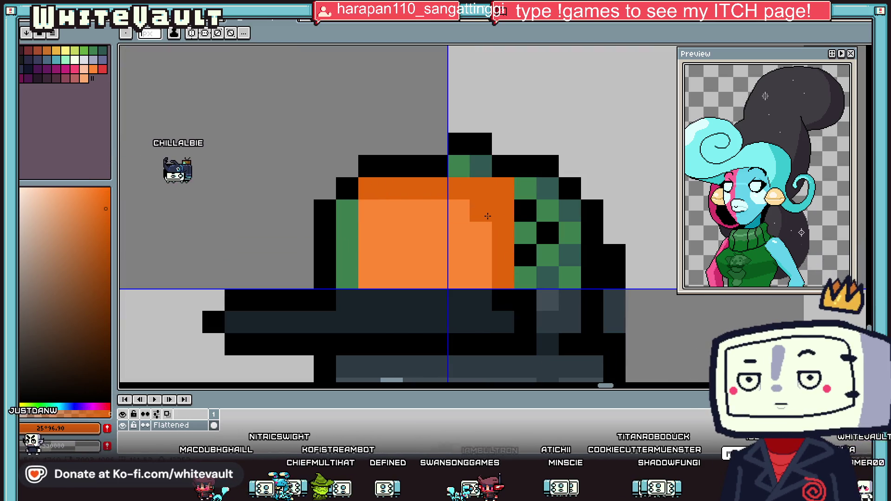
# Repaint the green column left of the orange in dark teal #2F5753.
pyautogui.scroll(-3, 487, 217)
pyautogui.scroll(2, 479, 199)
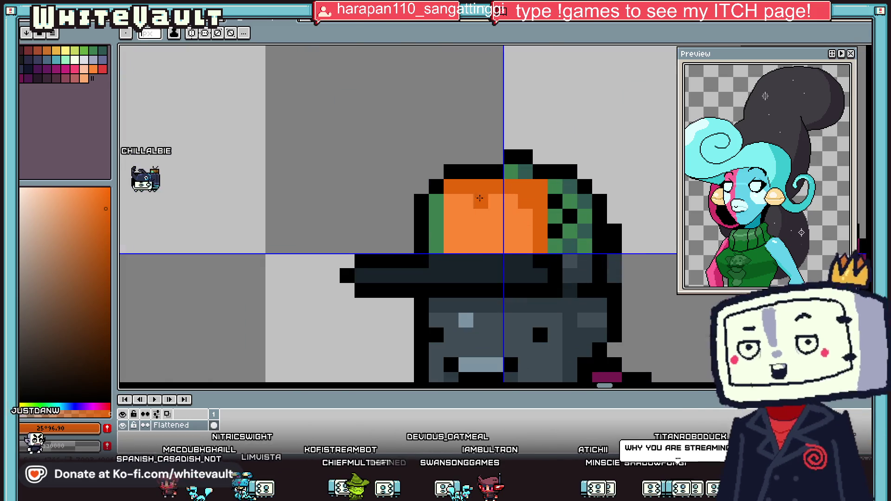
pyautogui.keyDown('alt'); pyautogui.click(526, 172); pyautogui.keyUp('alt')
pyautogui.moveTo(437, 201); pyautogui.dragTo(435, 245)
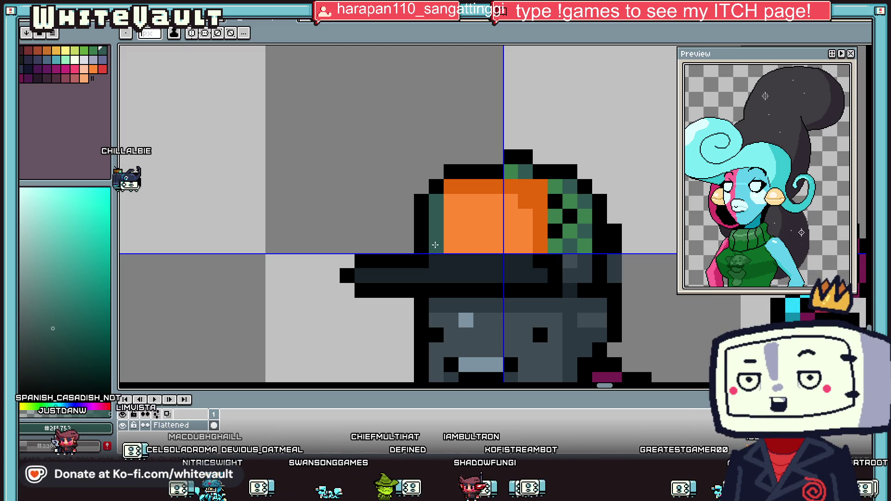
pyautogui.press('i')
pyautogui.scroll(-3, 480, 209)
pyautogui.scroll(2, 537, 206)
pyautogui.scroll(-3, 536, 205)
pyautogui.scroll(2, 548, 220)
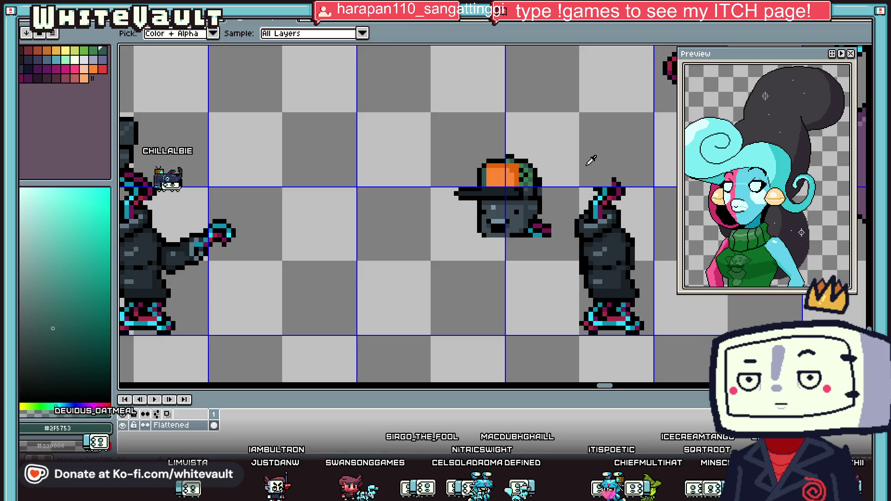
pyautogui.scroll(-3, 592, 158)
pyautogui.scroll(3, 608, 165)
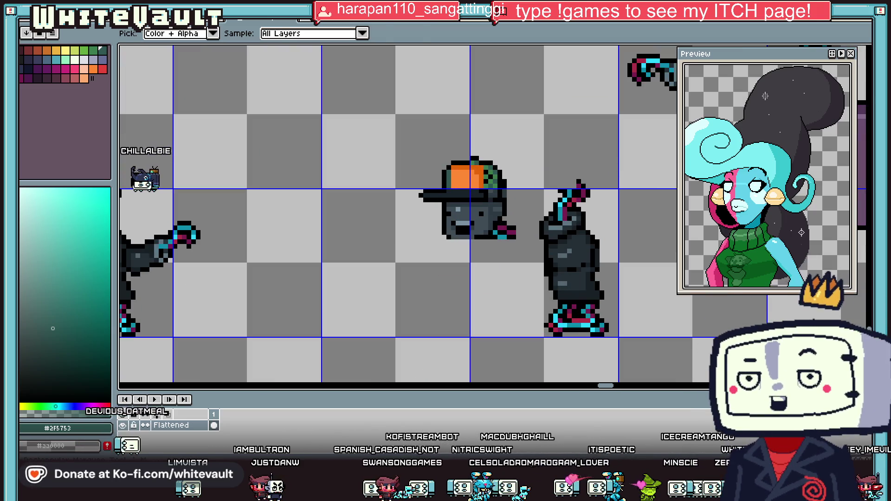
# Delete the right-hand figure's body with a rectangular selection, leaving its feet.
pyautogui.press('m')
pyautogui.moveTo(537, 204); pyautogui.dragTo(617, 307)
pyautogui.press('Delete')
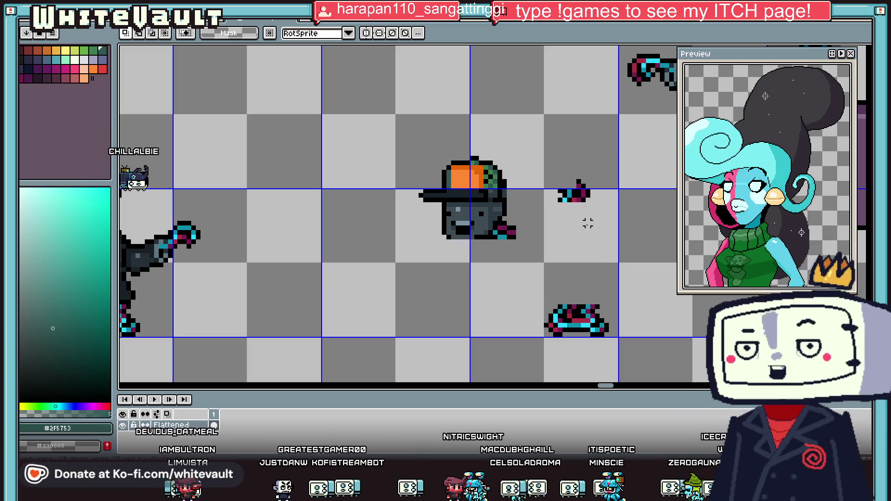
# Draw a magenta #7a1d4f line running right from the capped head.
pyautogui.press('b')
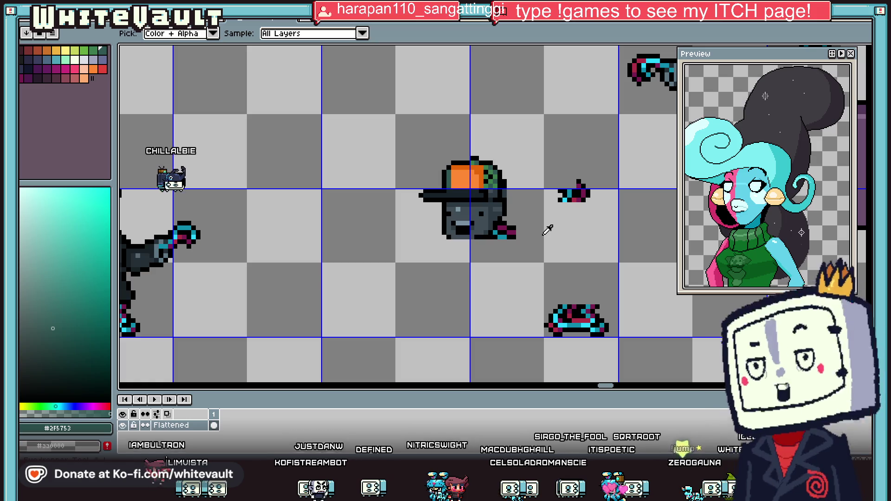
pyautogui.scroll(3, 556, 228)
pyautogui.keyDown('alt'); pyautogui.click(521, 227); pyautogui.keyUp('alt')
pyautogui.moveTo(550, 207); pyautogui.dragTo(594, 207)
pyautogui.scroll(-2, 585, 195)
pyautogui.scroll(1, 576, 185)
# Put a black pixel at the cable's start and add magenta pixels on the shoe sprite.
pyautogui.press('alt')
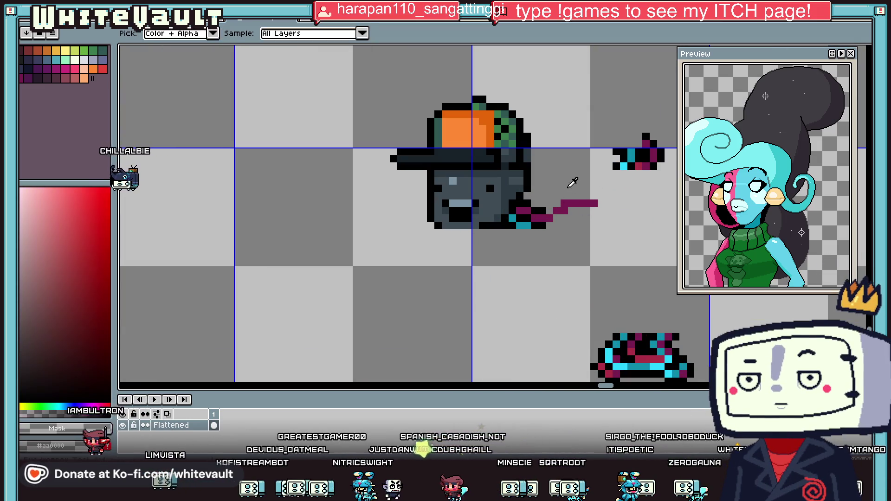
pyautogui.rightClick(564, 204)
pyautogui.click(563, 203)
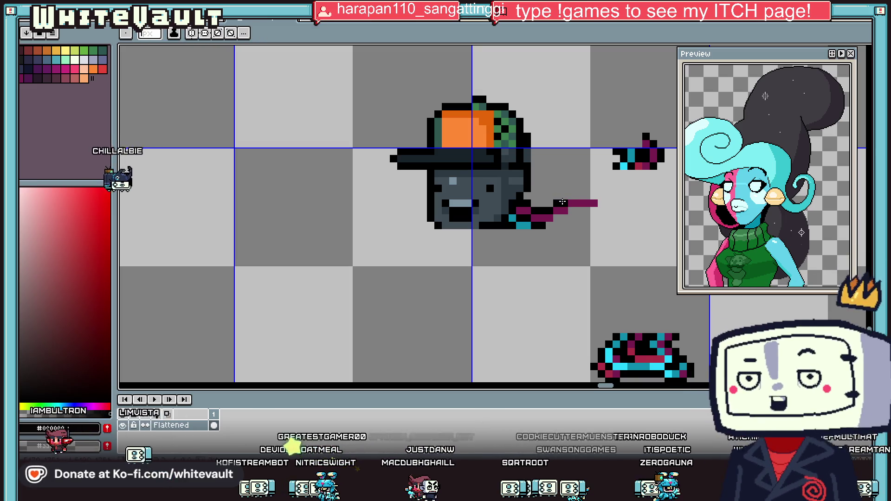
pyautogui.keyDown('alt'); pyautogui.click(580, 203); pyautogui.keyUp('alt')
pyautogui.moveTo(669, 330); pyautogui.dragTo(675, 321)
# Extend the magenta cable in a curve down and right toward the shoes.
pyautogui.scroll(-3, 650, 325)
pyautogui.scroll(2, 461, 288)
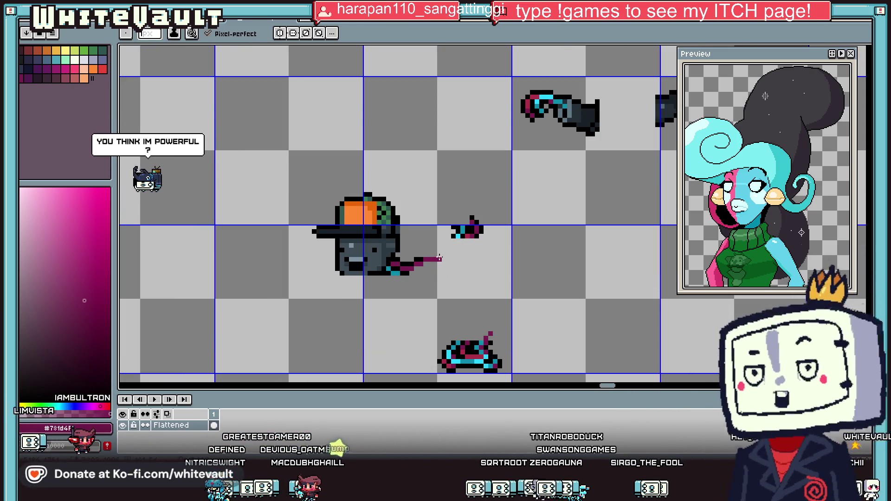
pyautogui.moveTo(444, 259)
pyautogui.mouseDown()
pyautogui.moveTo(478, 281)
pyautogui.moveTo(501, 352)
pyautogui.mouseUp()
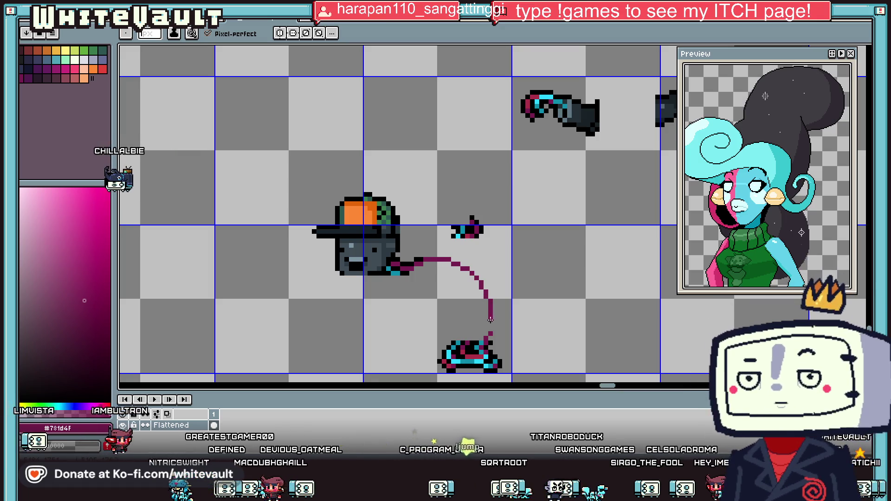
# Trace a black outline along the curved magenta cable.
pyautogui.scroll(1, 421, 268)
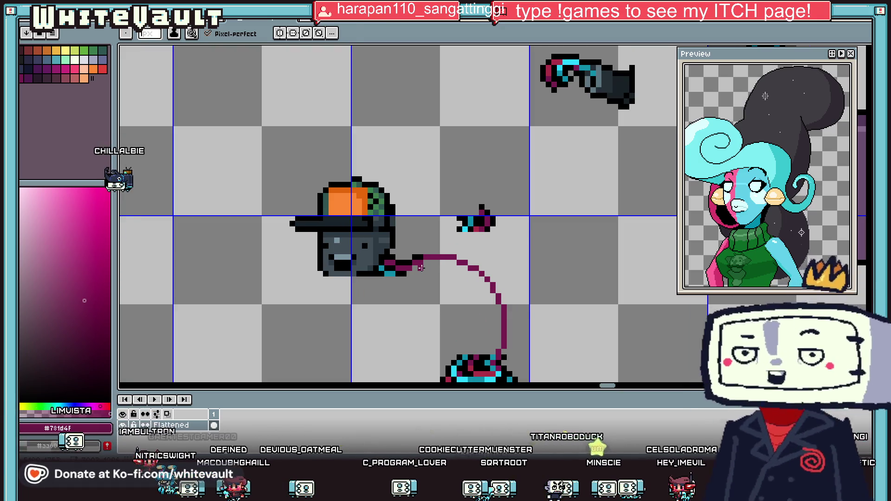
pyautogui.keyDown('alt'); pyautogui.click(415, 273); pyautogui.keyUp('alt')
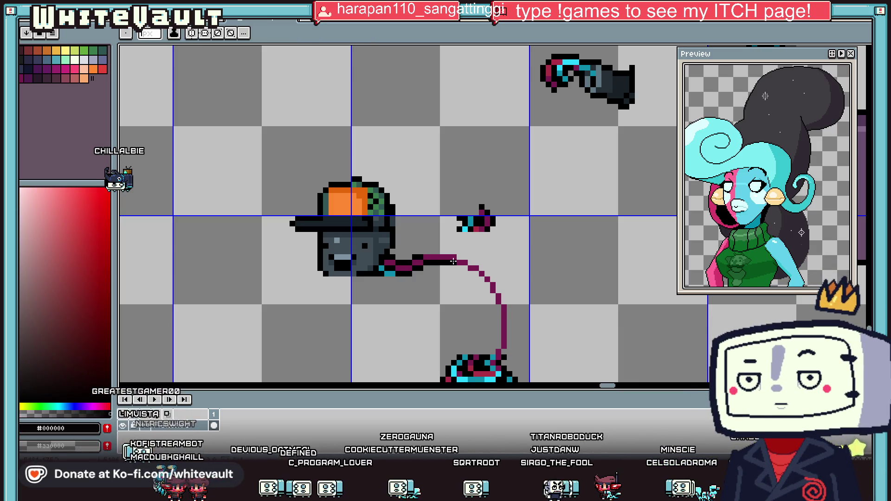
pyautogui.scroll(1, 453, 261)
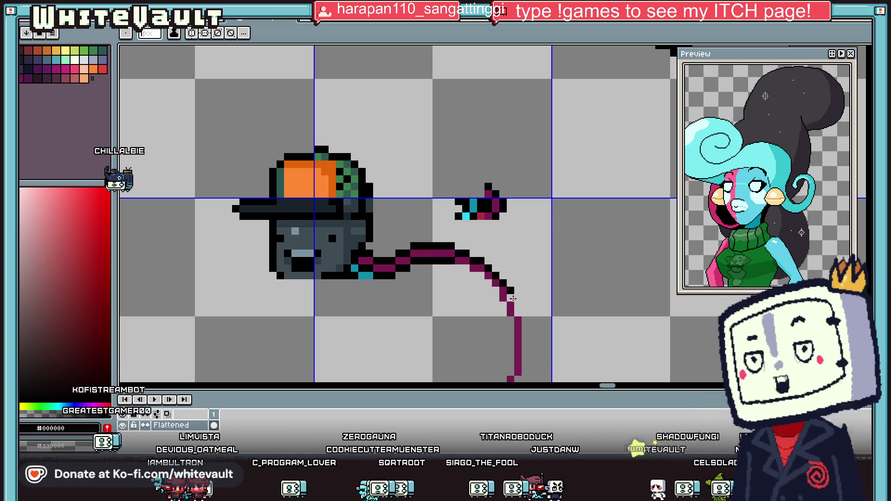
pyautogui.moveTo(516, 312); pyautogui.dragTo(524, 322)
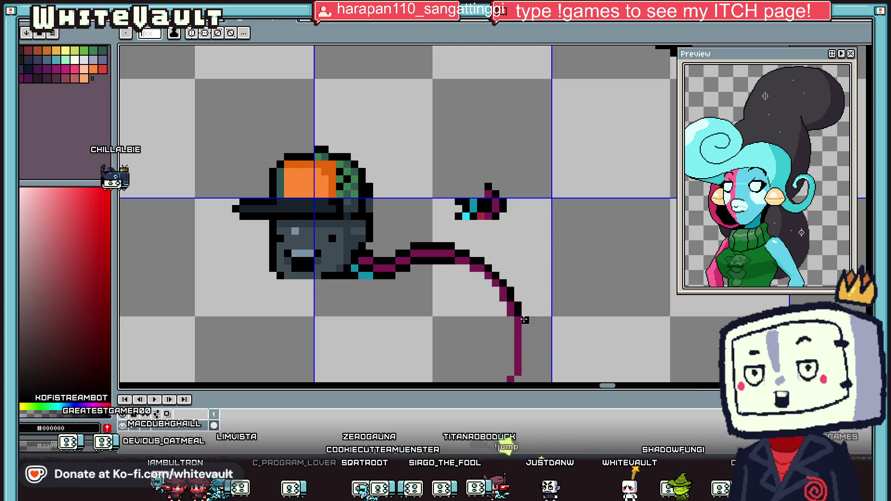
pyautogui.scroll(-3, 520, 278)
pyautogui.moveTo(525, 211); pyautogui.dragTo(517, 245)
pyautogui.scroll(-8, 517, 245)
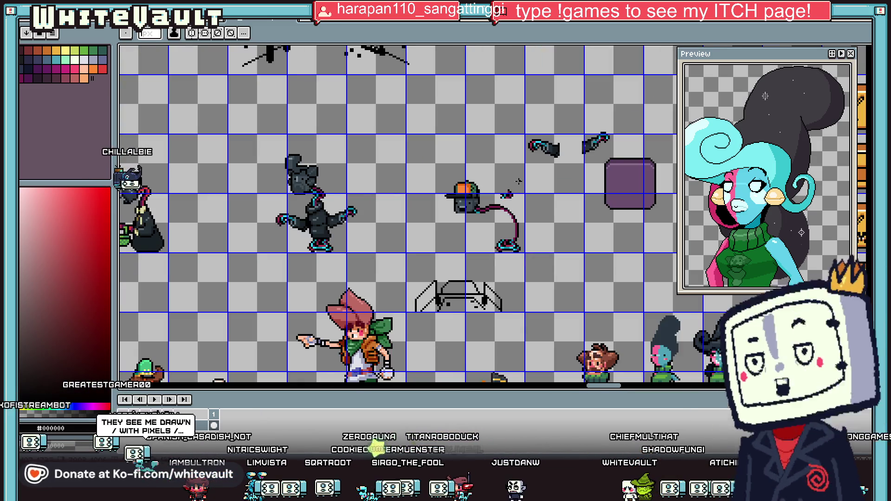
# Paint green strokes over the black blobs and lettering of the sketch.
pyautogui.scroll(7, 495, 135)
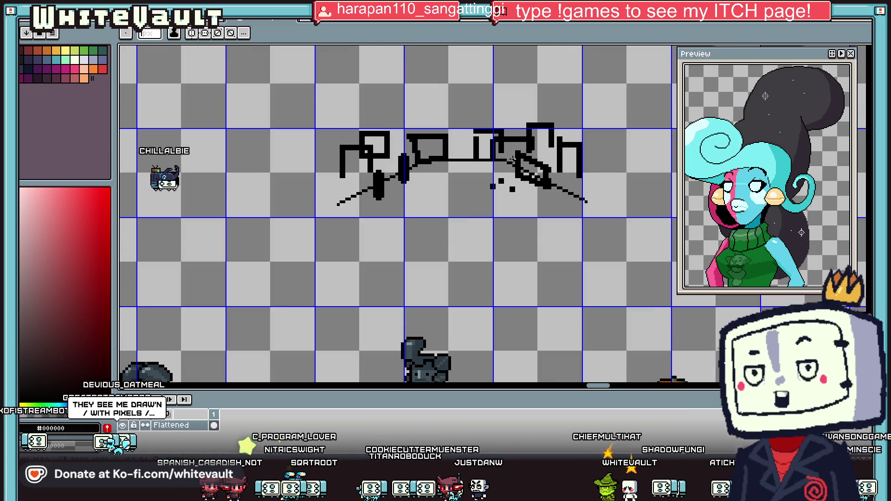
pyautogui.scroll(1, 511, 155)
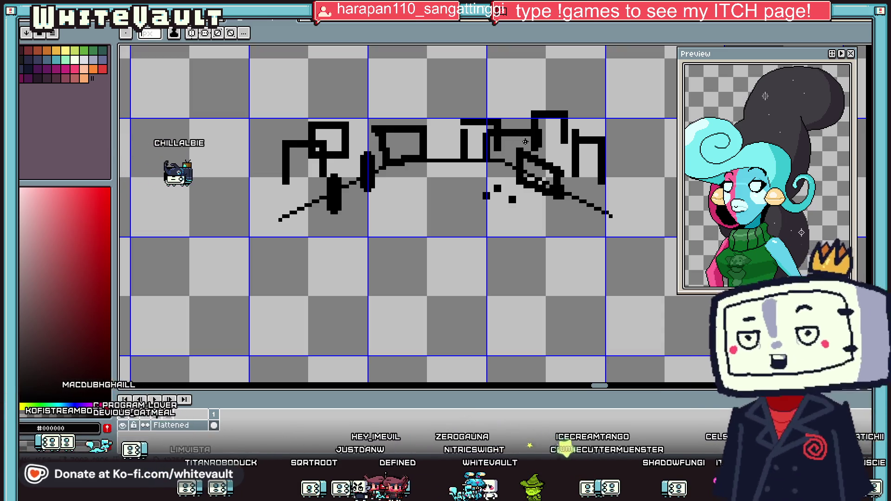
pyautogui.moveTo(496, 188); pyautogui.dragTo(496, 188)
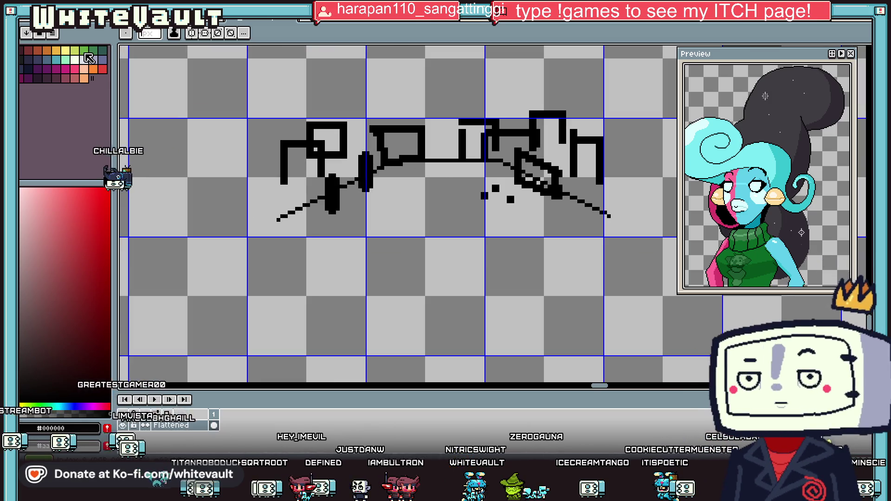
pyautogui.click(85, 55)
pyautogui.moveTo(331, 180); pyautogui.dragTo(334, 215)
pyautogui.click(367, 180)
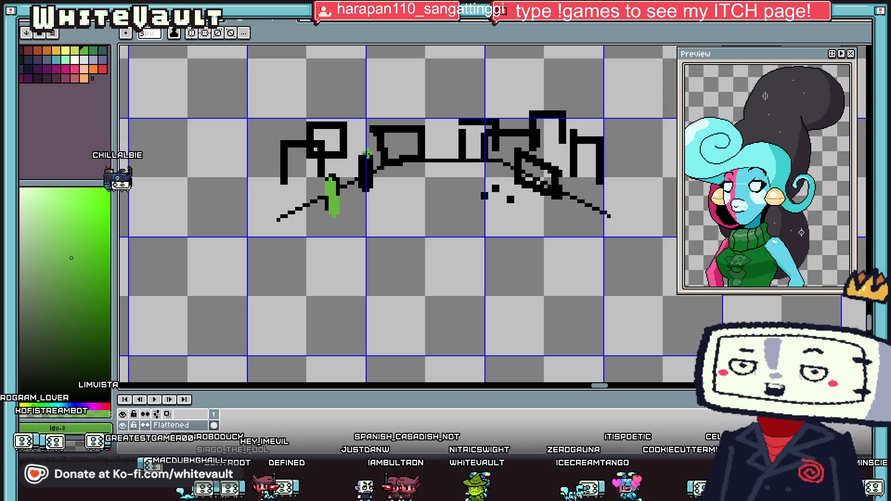
pyautogui.moveTo(367, 154); pyautogui.dragTo(367, 184)
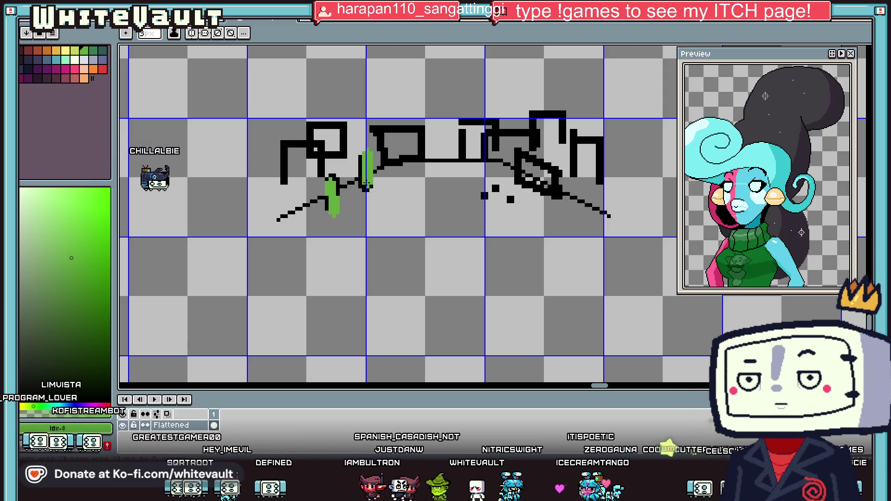
# Draw an orange stroke across the black lettering.
pyautogui.click(93, 69)
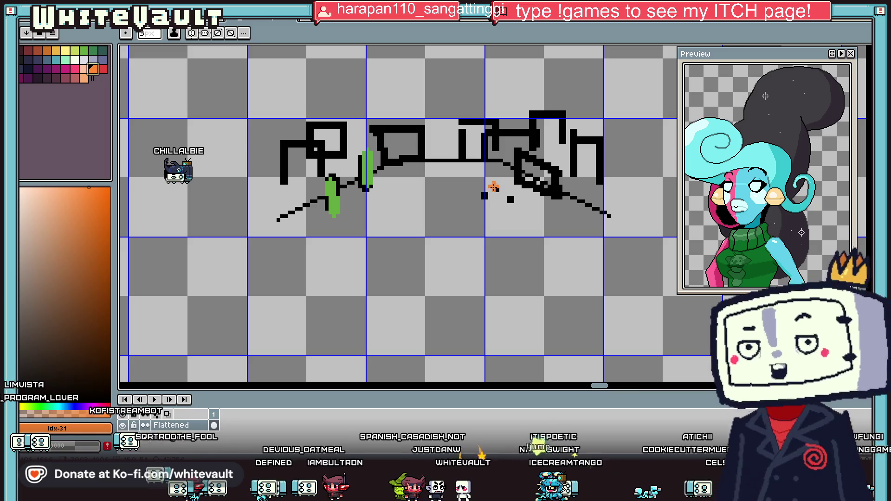
pyautogui.moveTo(514, 148); pyautogui.dragTo(561, 137)
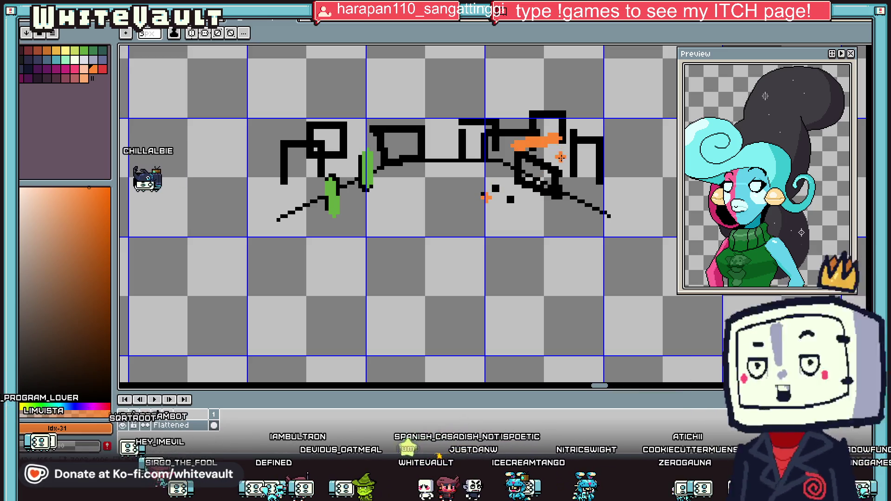
pyautogui.scroll(-1, 541, 154)
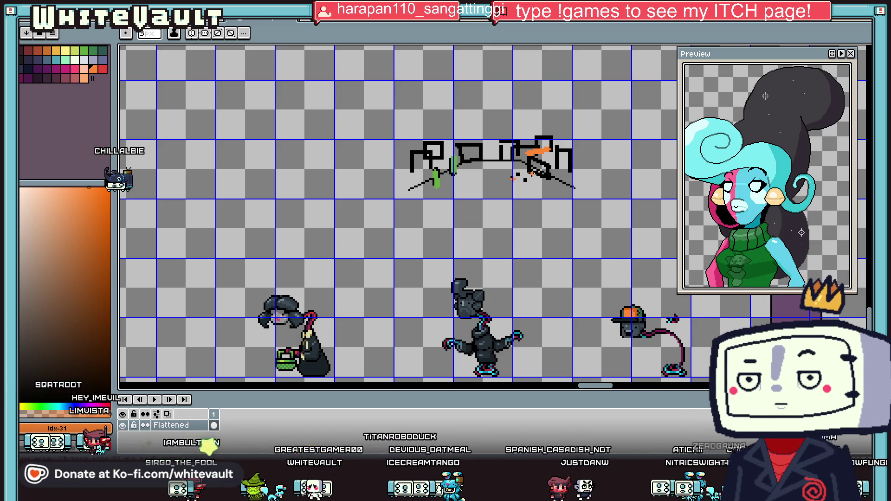
# Zoom and pan to frame the capped head, its magenta cable and the shoes.
pyautogui.scroll(-2, 532, 173)
pyautogui.scroll(3, 631, 225)
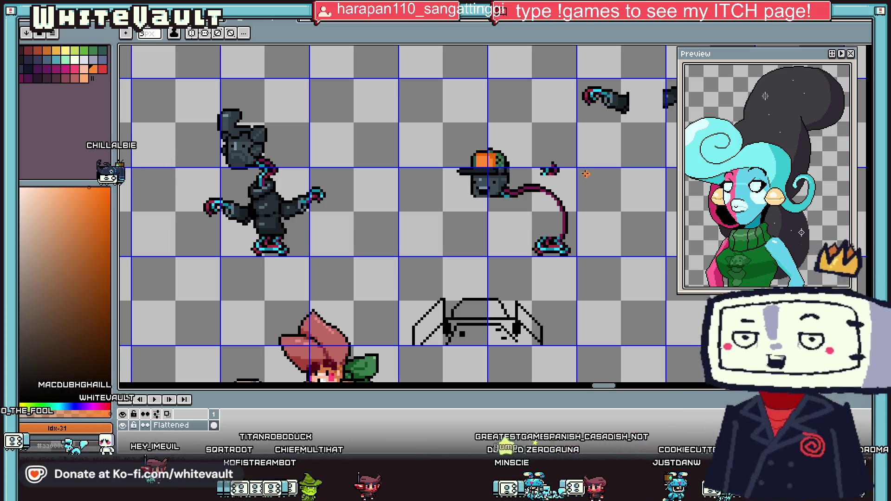
pyautogui.scroll(-2, 517, 266)
pyautogui.scroll(3, 536, 225)
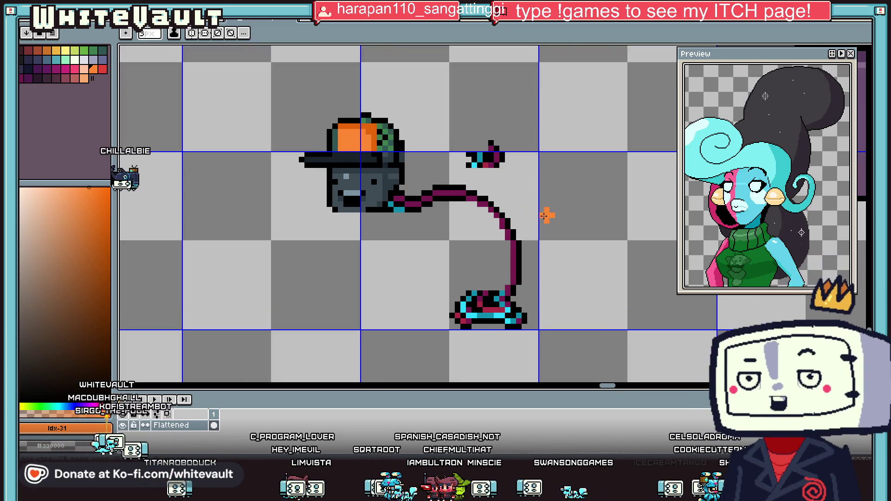
pyautogui.scroll(3, 478, 203)
# Clean up the cable bend and draw black outline pixels down its left side.
pyautogui.click(477, 193)
pyautogui.click(499, 216)
pyautogui.click(518, 227)
pyautogui.moveTo(525, 238); pyautogui.dragTo(534, 249)
pyautogui.moveTo(556, 283)
pyautogui.mouseDown()
pyautogui.moveTo(557, 360)
pyautogui.moveTo(569, 360)
pyautogui.mouseUp()
pyautogui.scroll(-3, 579, 356)
pyautogui.scroll(3, 560, 366)
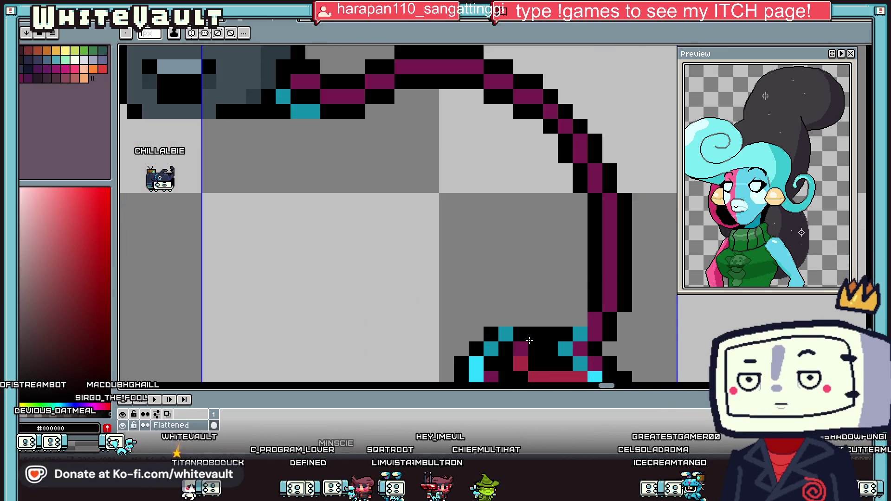
# Add maroon fill pixels up from the cable bottom, with a black pixel above.
pyautogui.keyDown('alt'); pyautogui.click(547, 317); pyautogui.keyUp('alt')
pyautogui.moveTo(547, 318)
pyautogui.mouseDown()
pyautogui.moveTo(538, 316)
pyautogui.moveTo(550, 293)
pyautogui.moveTo(580, 264)
pyautogui.moveTo(579, 228)
pyautogui.moveTo(535, 308)
pyautogui.mouseUp()
pyautogui.keyDown('alt'); pyautogui.click(594, 214); pyautogui.keyUp('alt')
pyautogui.click(580, 216)
# Place three teal highlight pixels on the cable base.
pyautogui.keyDown('alt'); pyautogui.click(506, 334); pyautogui.keyUp('alt')
pyautogui.click(521, 319)
pyautogui.click(581, 319)
pyautogui.click(566, 304)
# Fill black pixels along the cable's right side and base.
pyautogui.keyDown('alt'); pyautogui.click(563, 251); pyautogui.keyUp('alt')
pyautogui.click(580, 289)
pyautogui.moveTo(566, 319)
pyautogui.mouseDown()
pyautogui.moveTo(550, 319)
pyautogui.moveTo(580, 254)
pyautogui.mouseUp()
pyautogui.scroll(-4, 580, 253)
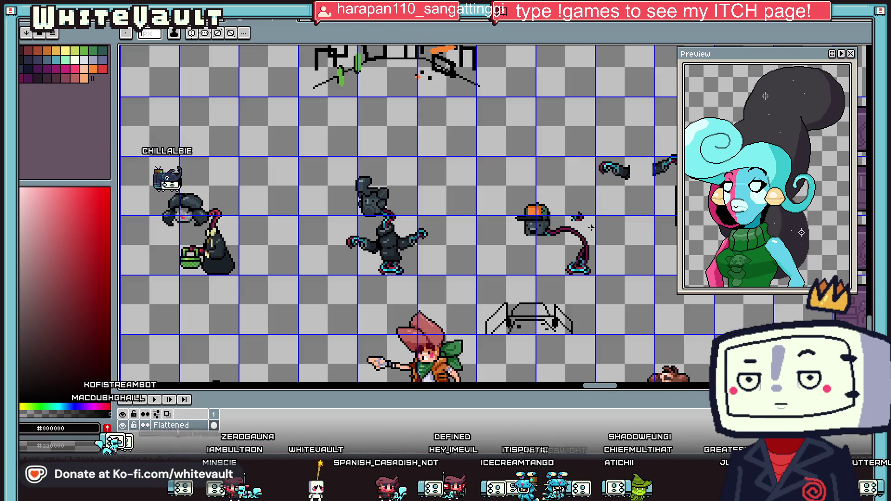
pyautogui.scroll(4, 491, 232)
# Paint a teal highlight row along the length of the cable.
pyautogui.keyDown('alt'); pyautogui.click(490, 232); pyautogui.keyUp('alt')
pyautogui.click(588, 227)
pyautogui.moveTo(565, 228); pyautogui.dragTo(618, 224)
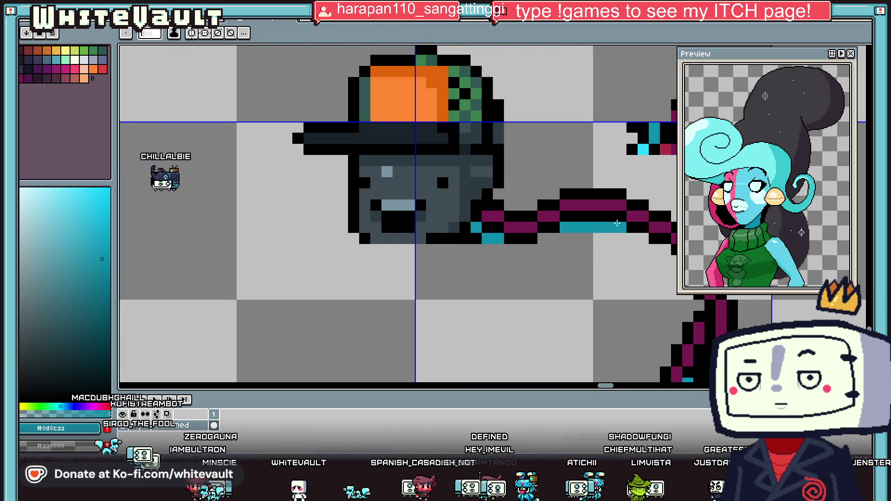
pyautogui.scroll(-3, 651, 216)
pyautogui.scroll(2, 660, 232)
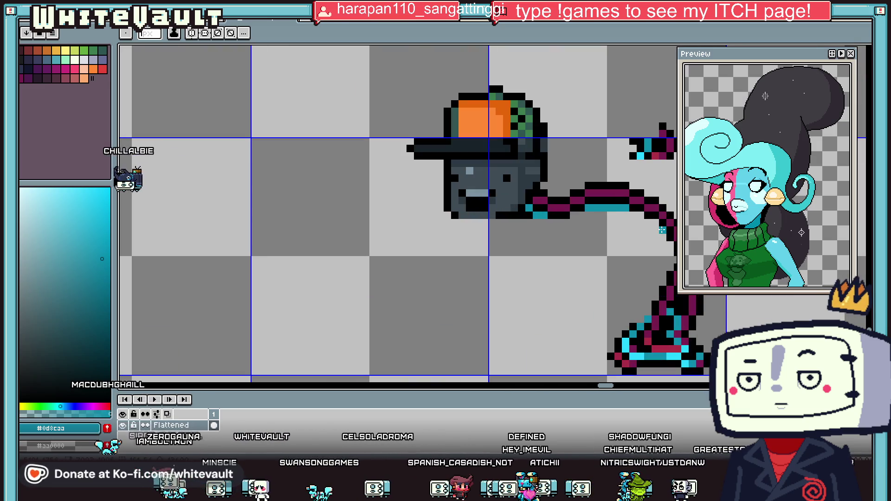
pyautogui.scroll(-1, 662, 230)
pyautogui.hscroll(3, 552, 265)
pyautogui.hscroll(-1, 553, 266)
pyautogui.scroll(1, 535, 253)
# Add a dark line of pixels along the cable's underside.
pyautogui.press('i')
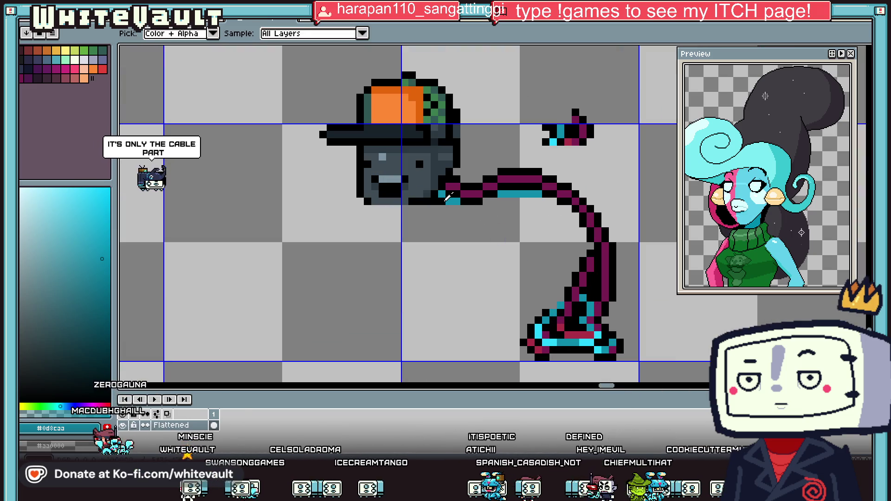
pyautogui.keyDown('alt'); pyautogui.click(448, 196); pyautogui.keyUp('alt')
pyautogui.moveTo(448, 209); pyautogui.dragTo(548, 199)
pyautogui.keyDown('alt'); pyautogui.click(508, 190); pyautogui.keyUp('alt')
pyautogui.keyDown('alt'); pyautogui.click(473, 207); pyautogui.keyUp('alt')
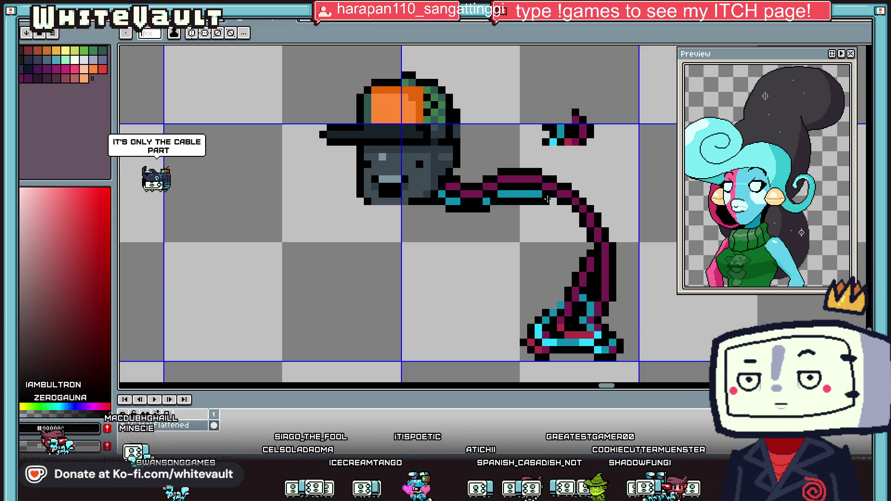
# Paint the cyan pixels on the cable's inner curve black.
pyautogui.keyDown('alt'); pyautogui.click(541, 194); pyautogui.keyUp('alt')
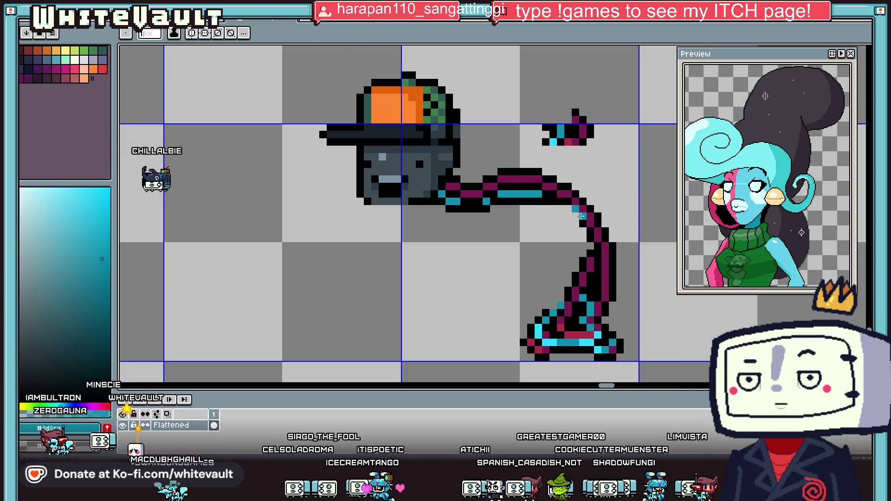
pyautogui.keyDown('alt'); pyautogui.click(572, 204); pyautogui.keyUp('alt')
pyautogui.moveTo(570, 208); pyautogui.dragTo(581, 234)
pyautogui.keyDown('alt'); pyautogui.click(590, 244); pyautogui.keyUp('alt')
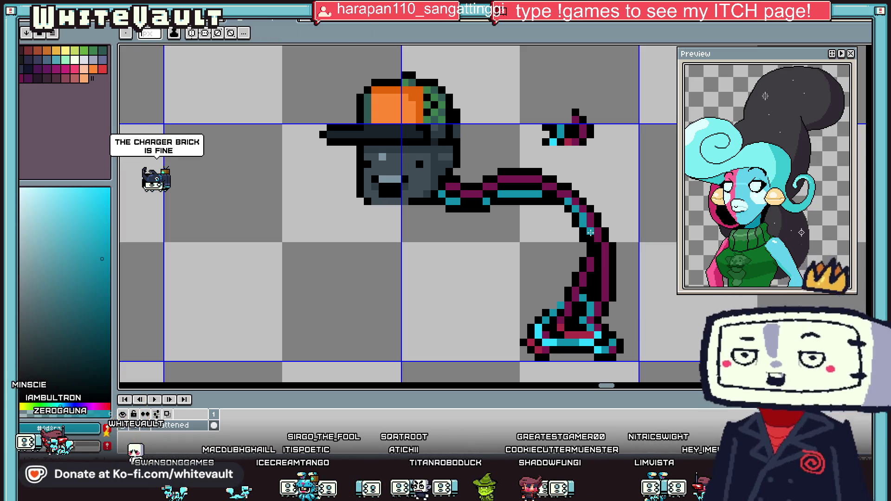
pyautogui.scroll(-2, 589, 244)
pyautogui.scroll(2, 620, 228)
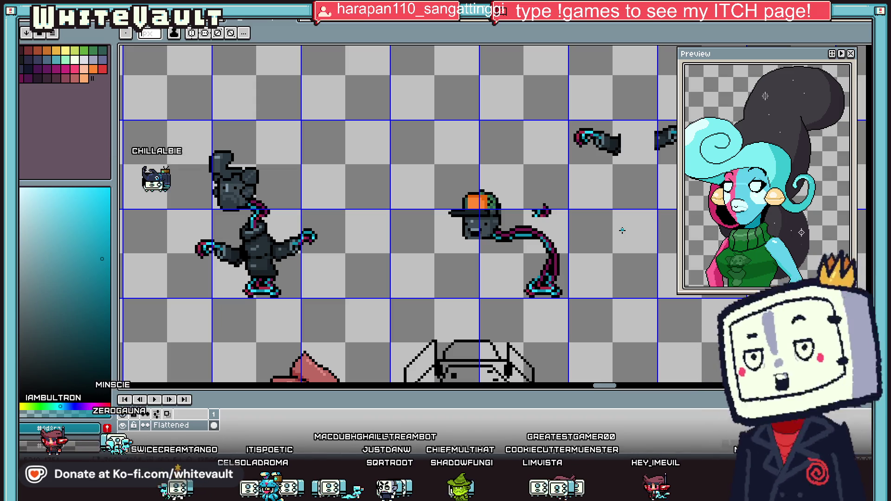
# Move the small hand piece beside the hat down-left onto the cable and commit.
pyautogui.press('m')
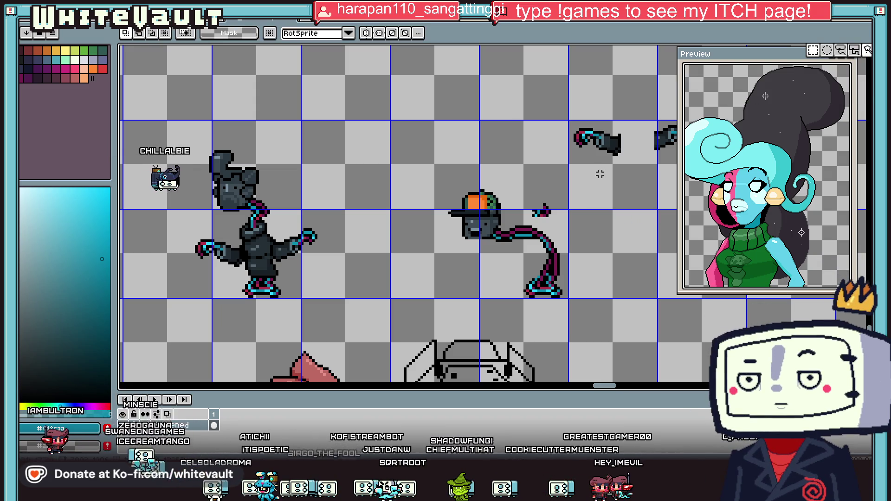
pyautogui.moveTo(533, 193); pyautogui.dragTo(566, 223)
pyautogui.scroll(-1, 605, 156)
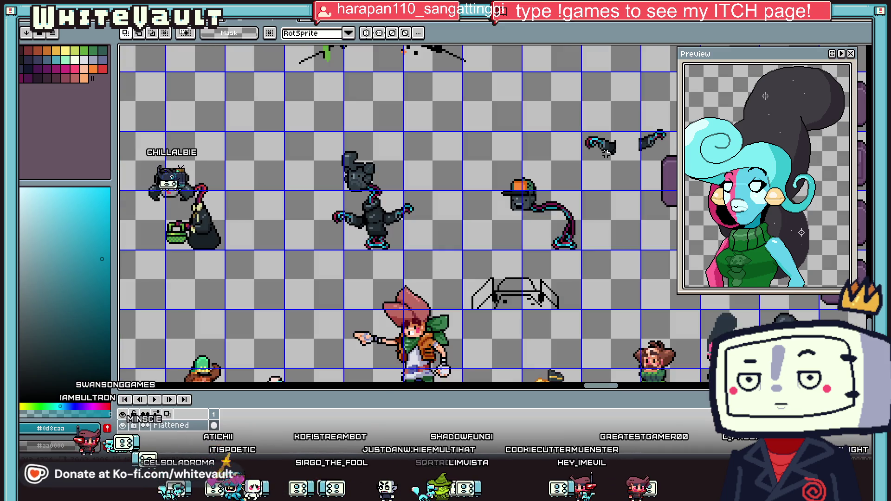
pyautogui.moveTo(570, 127)
pyautogui.mouseDown()
pyautogui.moveTo(629, 170)
pyautogui.moveTo(560, 244)
pyautogui.mouseUp()
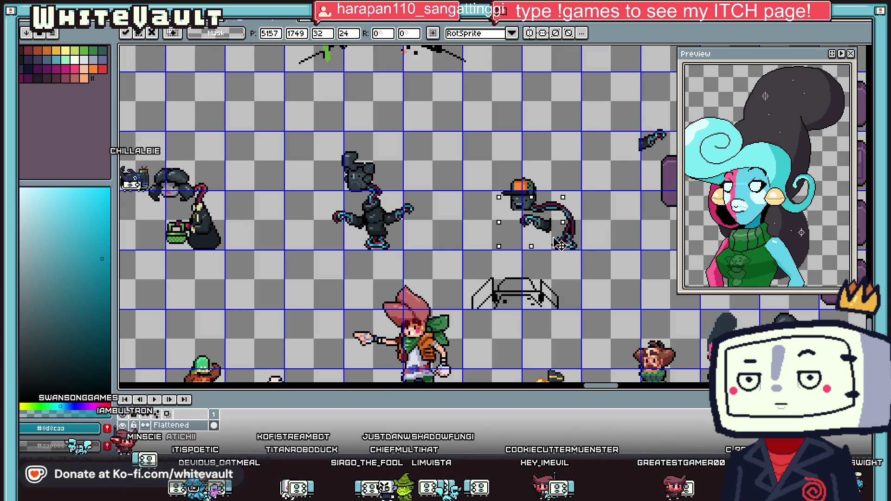
pyautogui.scroll(1, 560, 244)
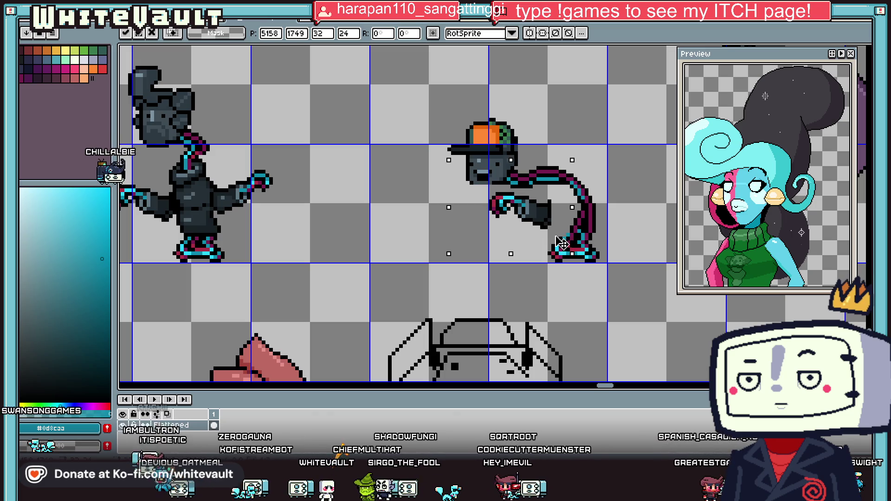
pyautogui.moveTo(434, 97)
pyautogui.mouseDown()
pyautogui.moveTo(599, 191)
pyautogui.moveTo(654, 191)
pyautogui.mouseUp()
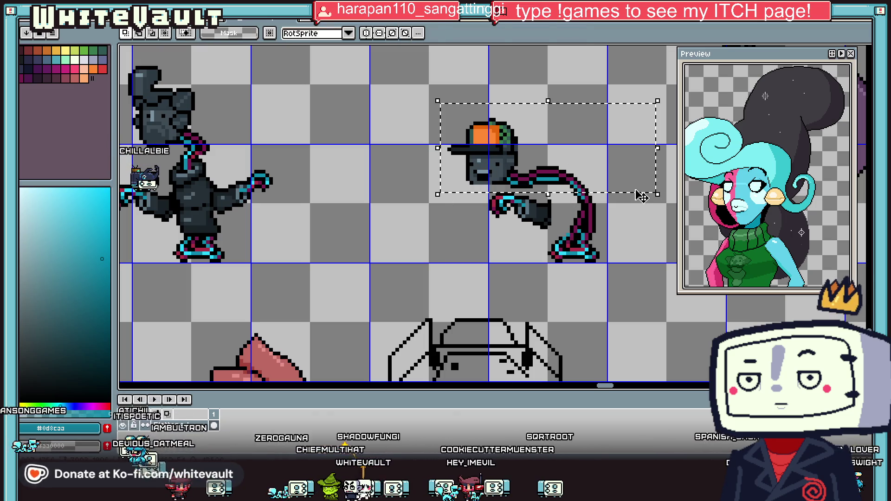
pyautogui.press('Return')
pyautogui.scroll(1, 594, 195)
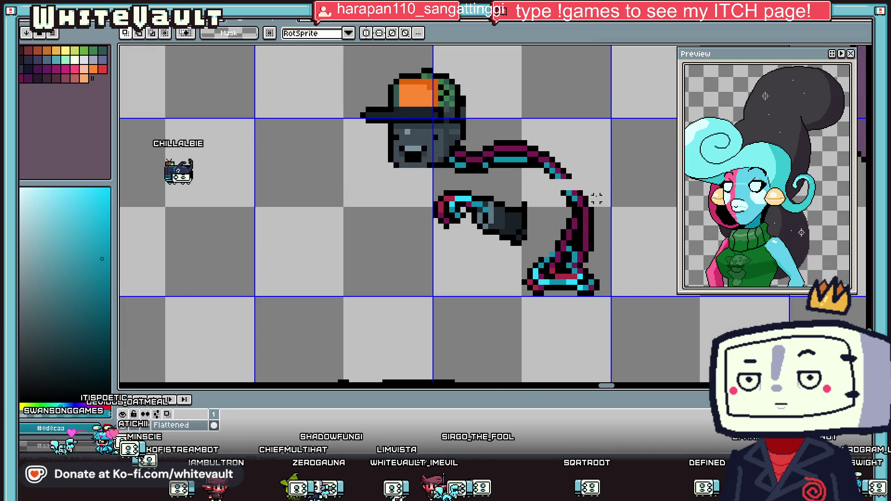
# Add black pixels at the cable tip and sample its cyan and magenta colours.
pyautogui.press('i')
pyautogui.click(576, 193)
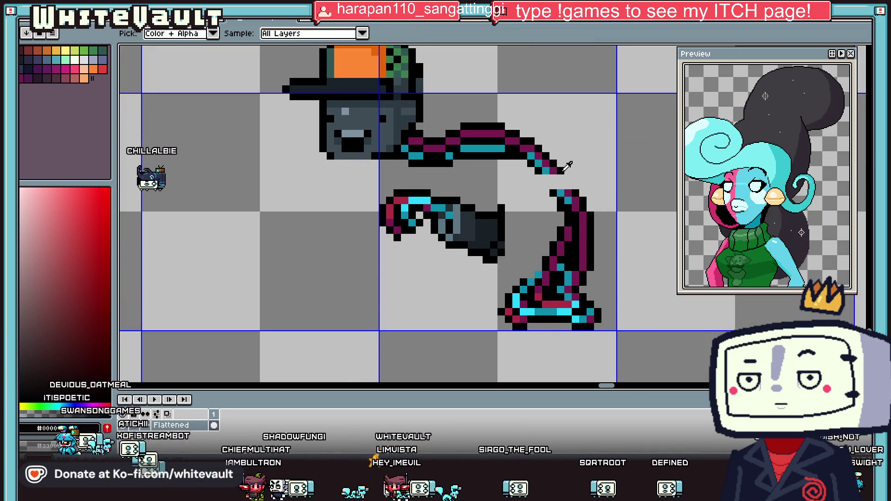
pyautogui.press('b')
pyautogui.moveTo(567, 179); pyautogui.dragTo(572, 180)
pyautogui.press('i')
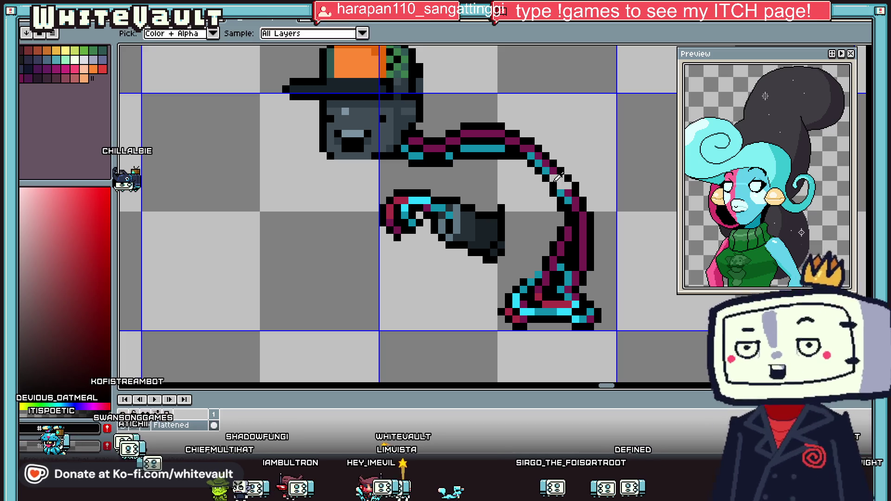
pyautogui.click(554, 178)
pyautogui.press('b')
pyautogui.press('i')
pyautogui.click(580, 205)
pyautogui.press('b')
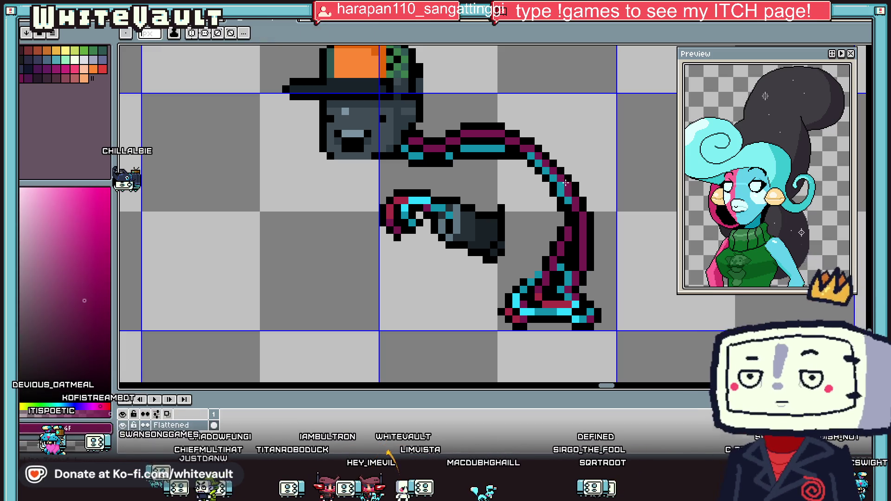
# Move the hand fragment below the cable left and down into place.
pyautogui.press('m')
pyautogui.moveTo(362, 179)
pyautogui.mouseDown()
pyautogui.moveTo(517, 260)
pyautogui.moveTo(514, 273)
pyautogui.moveTo(546, 258)
pyautogui.mouseUp()
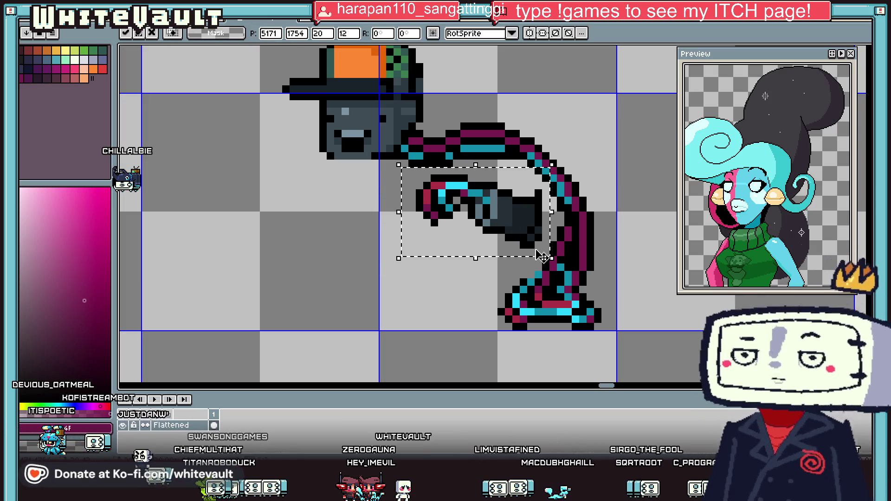
pyautogui.scroll(-2, 616, 212)
pyautogui.scroll(-3, 615, 211)
pyautogui.scroll(2, 616, 212)
pyautogui.moveTo(624, 139)
pyautogui.mouseDown()
pyautogui.moveTo(664, 183)
pyautogui.moveTo(599, 253)
pyautogui.mouseUp()
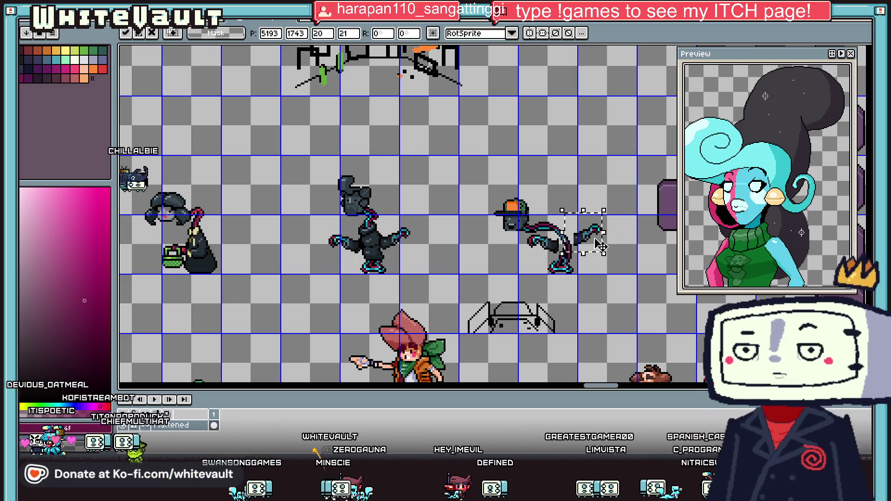
pyautogui.moveTo(599, 246)
pyautogui.mouseDown()
pyautogui.moveTo(569, 255)
pyautogui.moveTo(631, 184)
pyautogui.mouseUp()
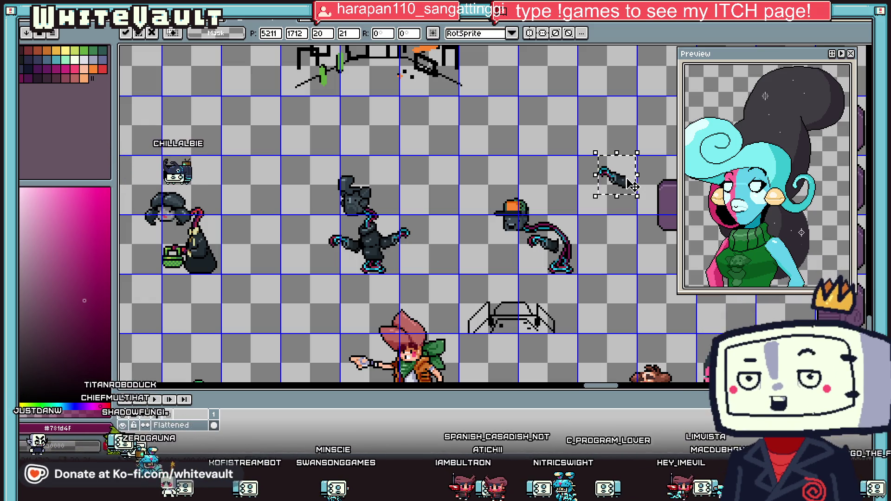
pyautogui.press('Return')
# Nudge the fist and its right column one pixel left and commit.
pyautogui.scroll(4, 534, 232)
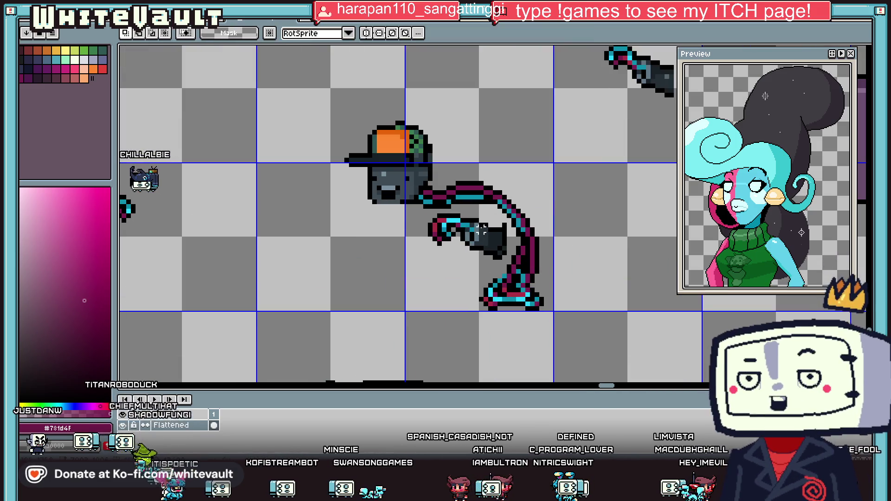
pyautogui.moveTo(386, 203)
pyautogui.mouseDown()
pyautogui.moveTo(473, 260)
pyautogui.moveTo(496, 295)
pyautogui.moveTo(483, 293)
pyautogui.mouseUp()
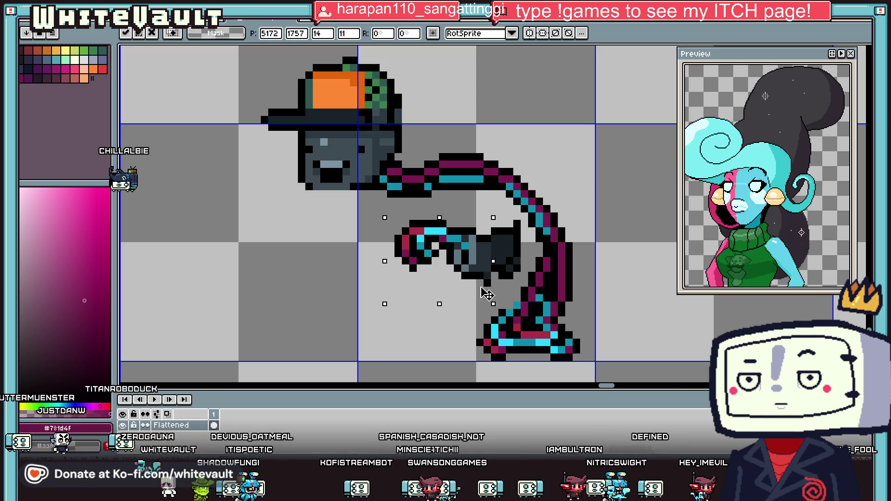
pyautogui.press('Return')
pyautogui.moveTo(522, 215); pyautogui.dragTo(507, 274)
pyautogui.press('Return')
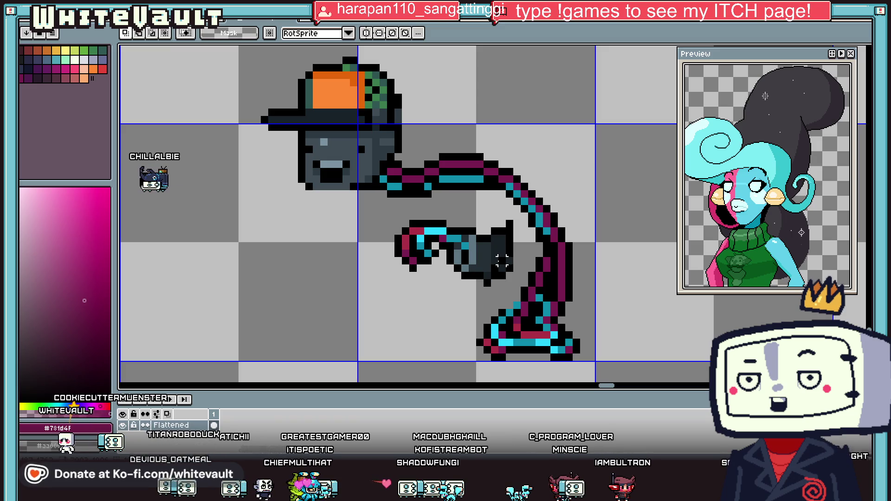
# Draw black outline pixels for the body down from the cable.
pyautogui.scroll(-1, 517, 253)
pyautogui.scroll(1, 520, 227)
pyautogui.keyDown('alt'); pyautogui.click(521, 225); pyautogui.keyUp('alt')
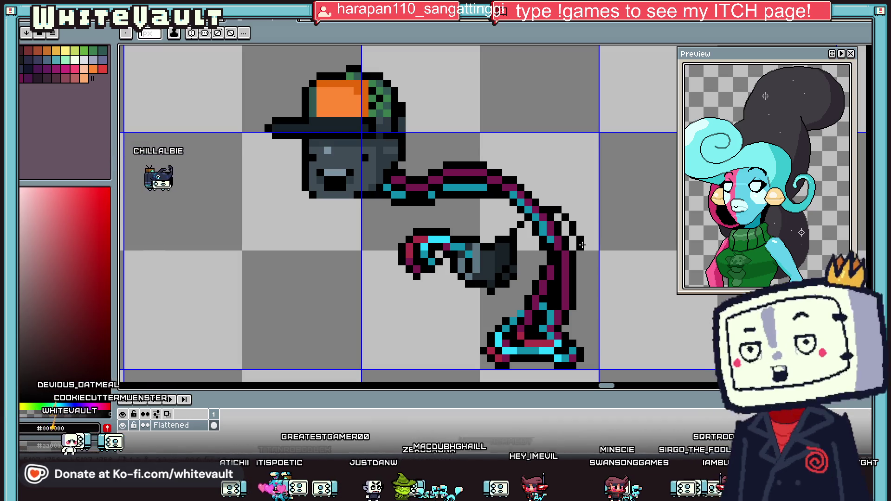
pyautogui.scroll(1, 513, 292)
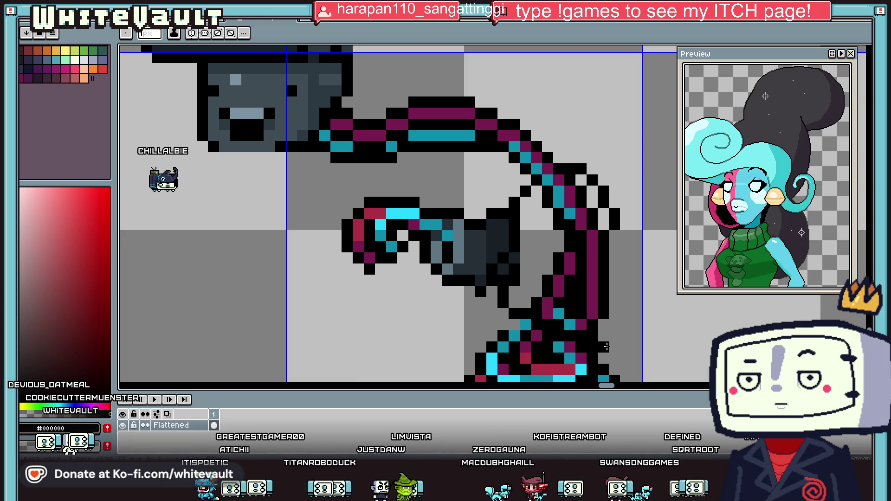
pyautogui.keyDown('shift'); pyautogui.click(610, 281); pyautogui.keyUp('shift')
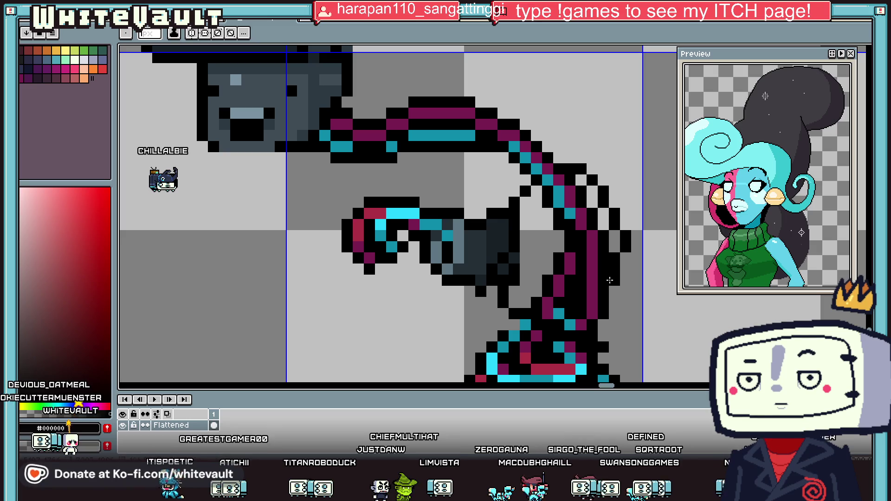
pyautogui.click(615, 347)
# Fill the body in dark #192126, covering the magenta stripes.
pyautogui.press('i')
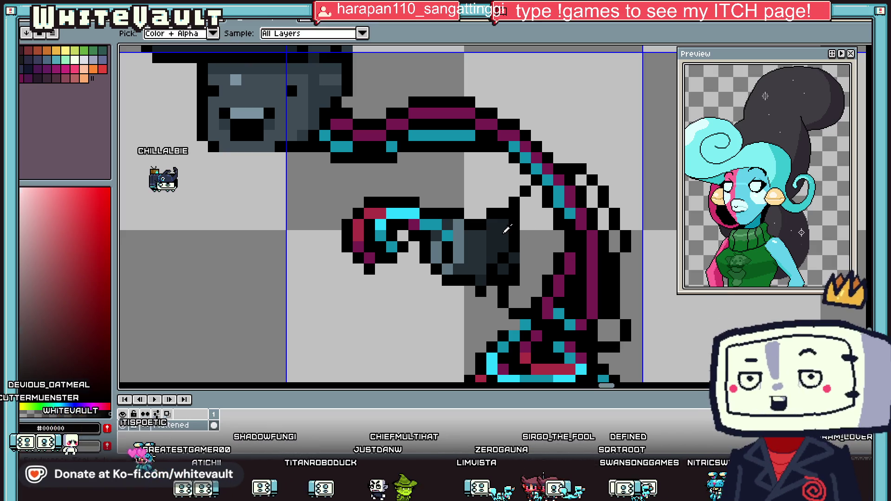
pyautogui.click(507, 229)
pyautogui.moveTo(536, 190)
pyautogui.mouseDown()
pyautogui.moveTo(535, 286)
pyautogui.moveTo(521, 205)
pyautogui.mouseUp()
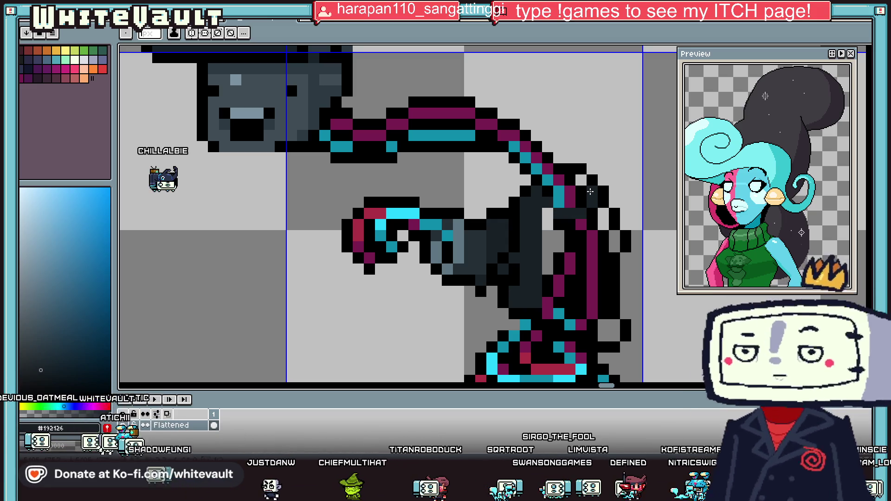
pyautogui.moveTo(604, 233)
pyautogui.mouseDown()
pyautogui.moveTo(604, 325)
pyautogui.moveTo(614, 325)
pyautogui.moveTo(608, 235)
pyautogui.mouseUp()
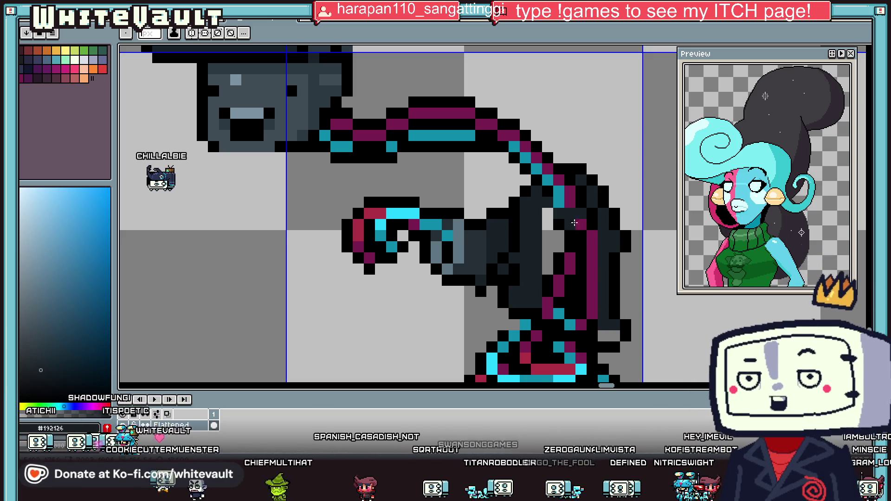
pyautogui.click(593, 226)
pyautogui.moveTo(593, 234)
pyautogui.mouseDown()
pyautogui.moveTo(548, 236)
pyautogui.moveTo(545, 310)
pyautogui.moveTo(560, 315)
pyautogui.moveTo(559, 239)
pyautogui.moveTo(570, 246)
pyautogui.moveTo(573, 327)
pyautogui.moveTo(592, 246)
pyautogui.moveTo(590, 340)
pyautogui.mouseUp()
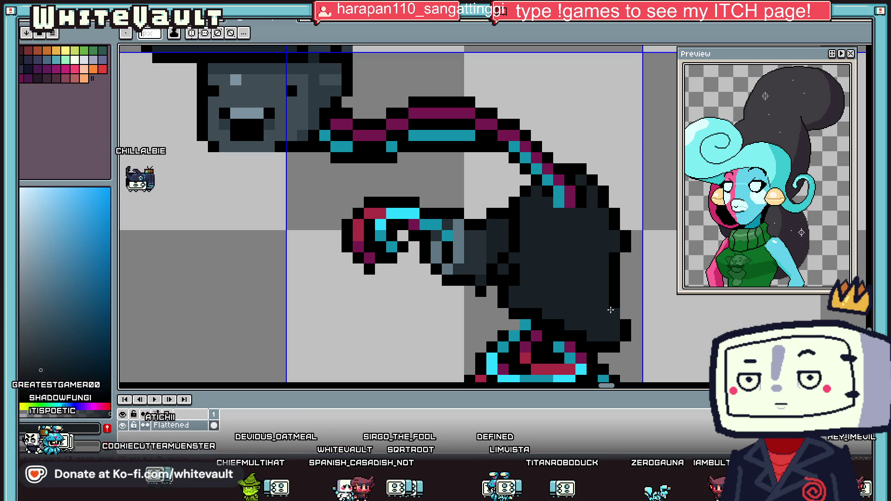
pyautogui.scroll(-2, 583, 292)
pyautogui.scroll(2, 598, 274)
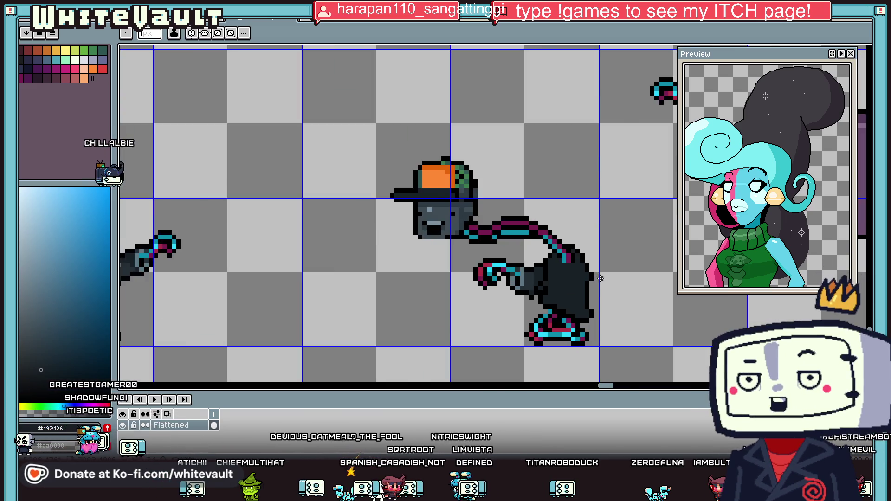
# Draw a black pixel row across the dark body.
pyautogui.scroll(1, 565, 258)
pyautogui.keyDown('alt'); pyautogui.click(532, 258); pyautogui.keyUp('alt')
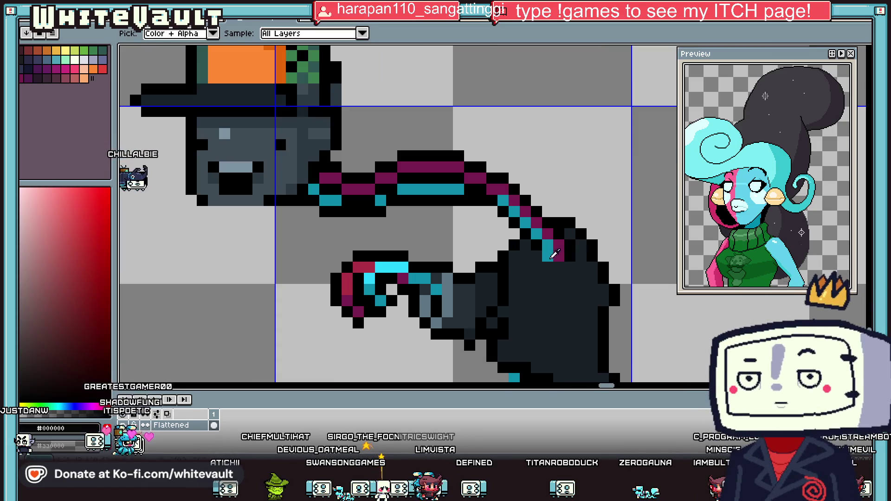
pyautogui.moveTo(527, 258); pyautogui.dragTo(572, 258)
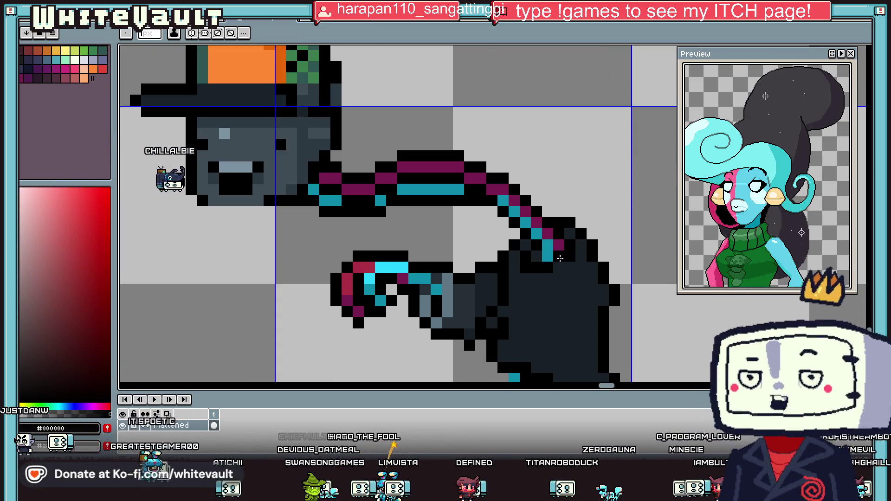
# Sample the #781d4f and #0d8caa cable colours and paint a cable pixel darker teal.
pyautogui.press('alt')
pyautogui.scroll(-2, 582, 261)
pyautogui.scroll(3, 582, 262)
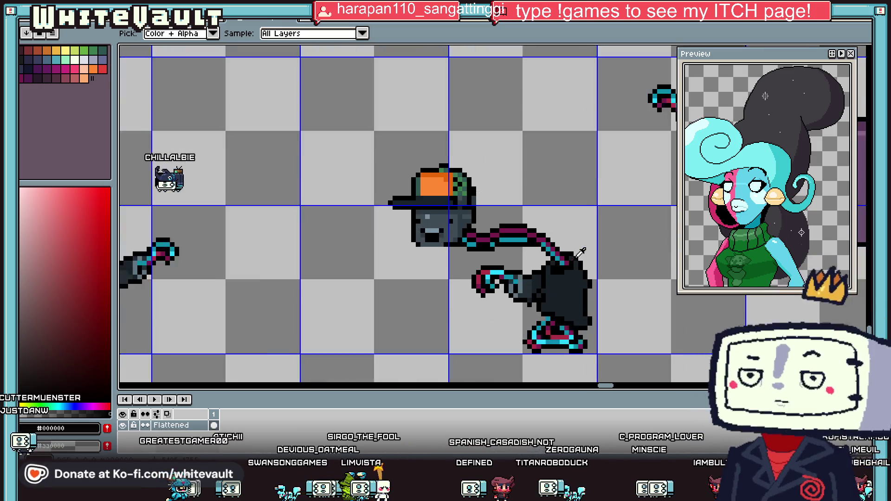
pyautogui.keyDown('alt'); pyautogui.click(560, 252); pyautogui.keyUp('alt')
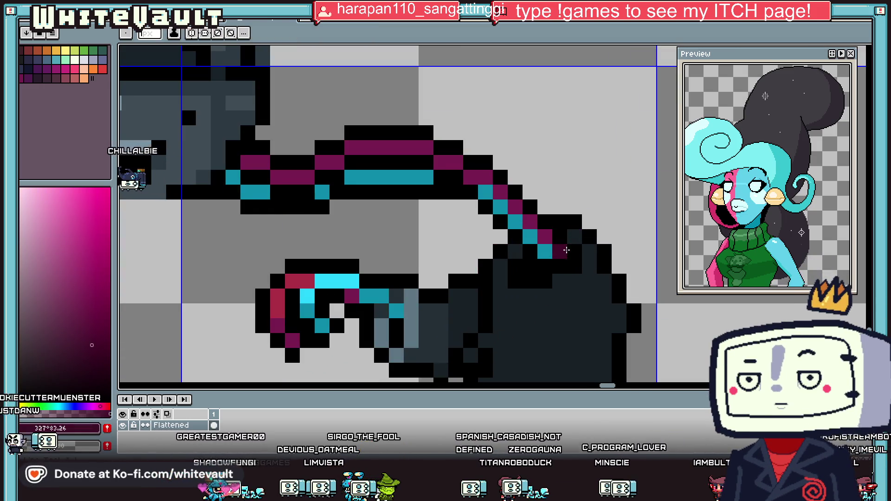
pyautogui.keyDown('alt'); pyautogui.click(548, 250); pyautogui.keyUp('alt')
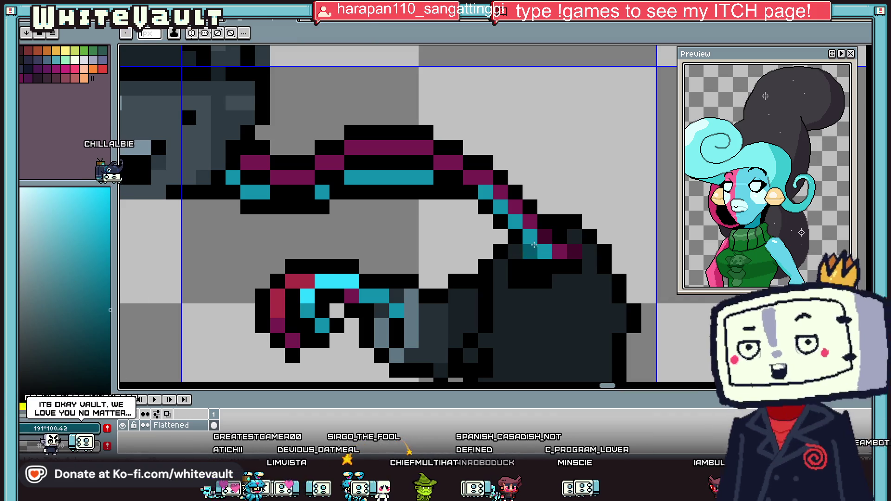
pyautogui.keyDown('alt'); pyautogui.click(370, 316); pyautogui.keyUp('alt')
pyautogui.click(391, 316)
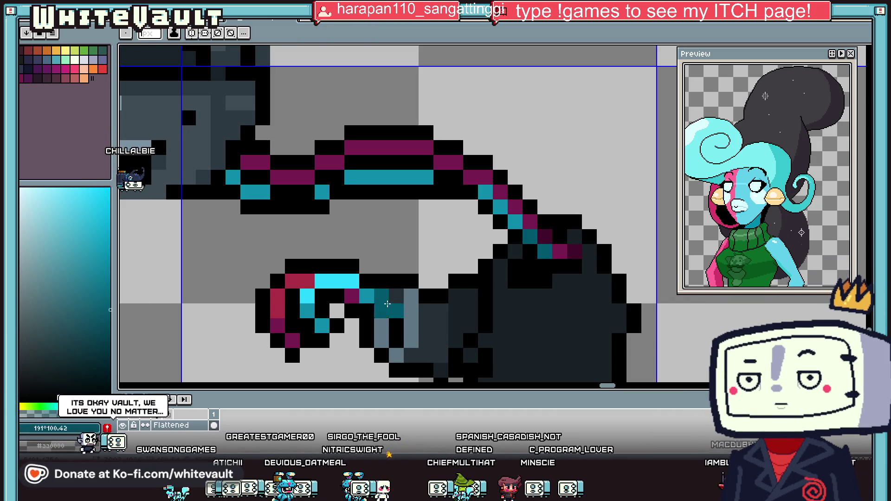
pyautogui.scroll(-3, 388, 304)
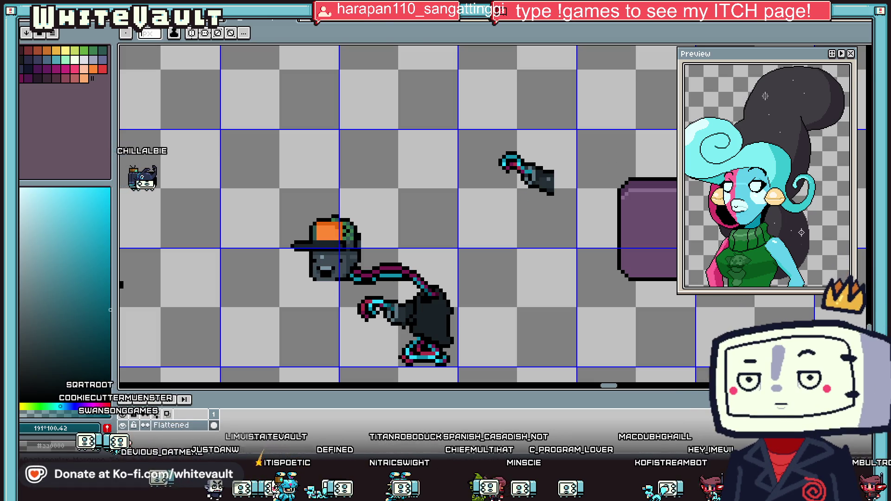
# Marquee-select the loose arm, flip it horizontally and commit it on the body's right side.
pyautogui.press('m')
pyautogui.moveTo(471, 130)
pyautogui.mouseDown()
pyautogui.moveTo(556, 209)
pyautogui.moveTo(530, 312)
pyautogui.mouseUp()
pyautogui.hotkey('shift', 'h')
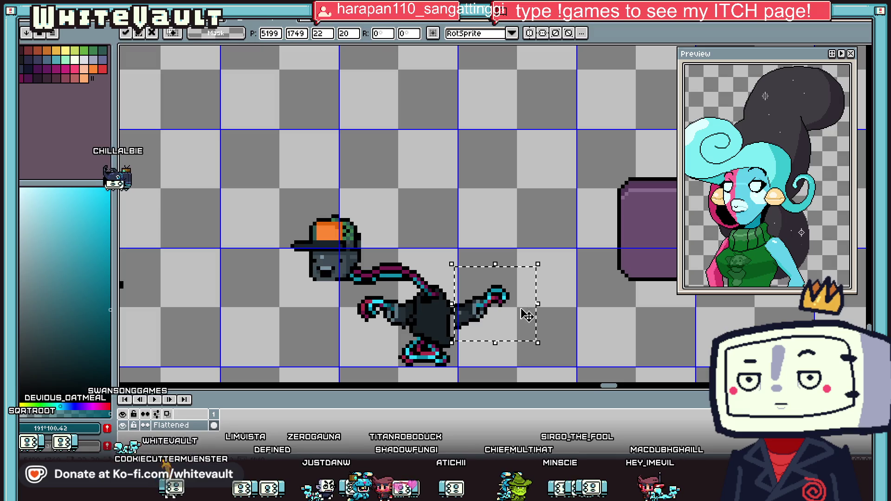
pyautogui.hotkey('ctrl', 'd')
pyautogui.scroll(1, 460, 306)
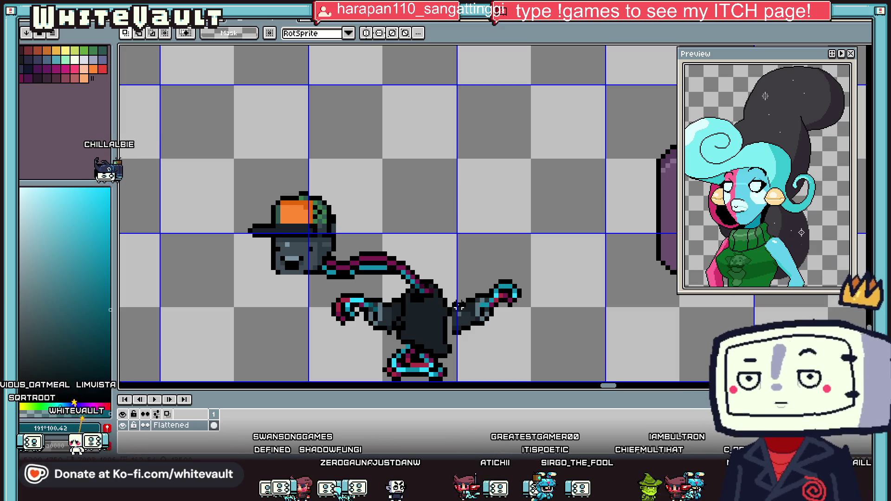
# Switch to the pencil and pick black from the artwork.
pyautogui.press('b')
pyautogui.scroll(2, 355, 270)
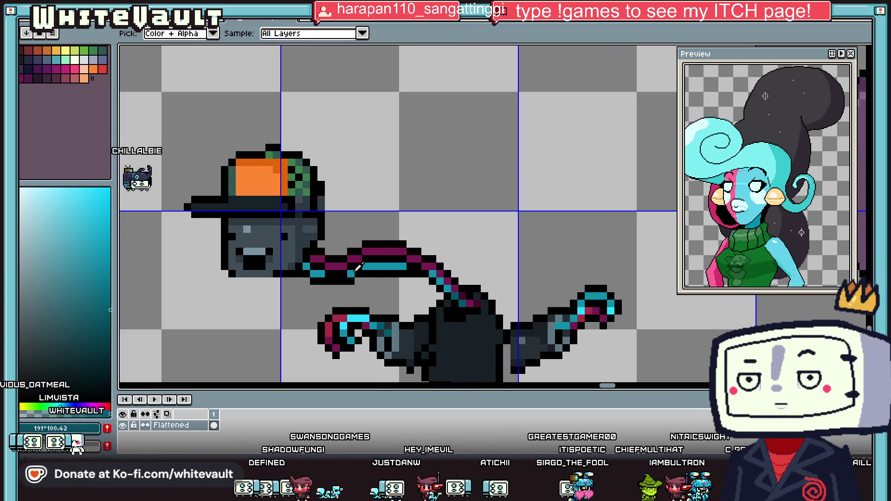
pyautogui.scroll(2, 403, 274)
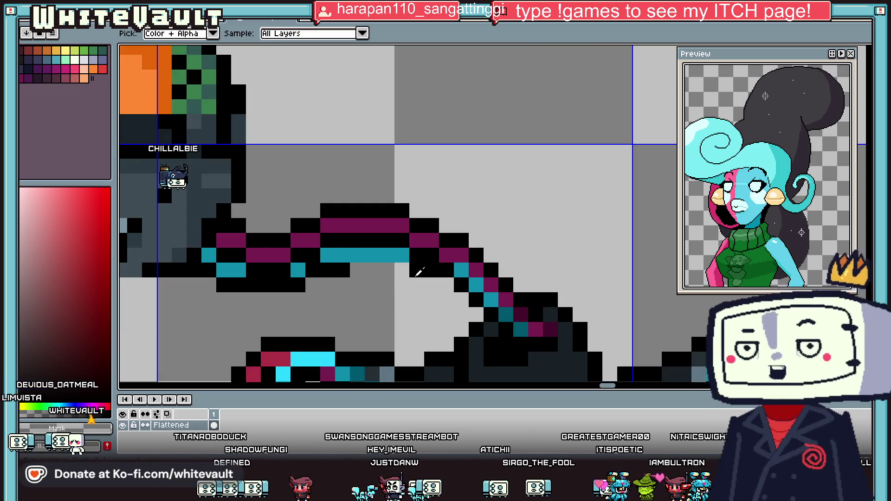
pyautogui.keyDown('alt'); pyautogui.click(367, 245); pyautogui.keyUp('alt')
pyautogui.scroll(-4, 367, 245)
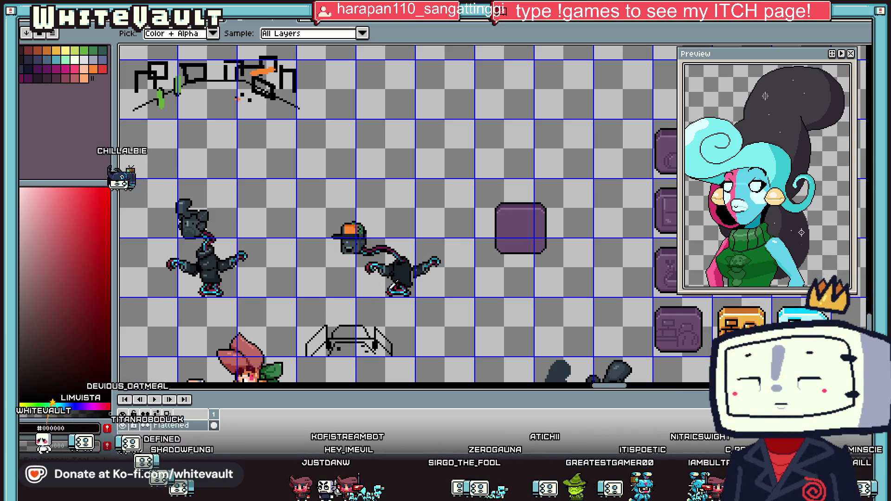
pyautogui.scroll(4, 394, 286)
pyautogui.keyDown('alt'); pyautogui.click(334, 133); pyautogui.keyUp('alt')
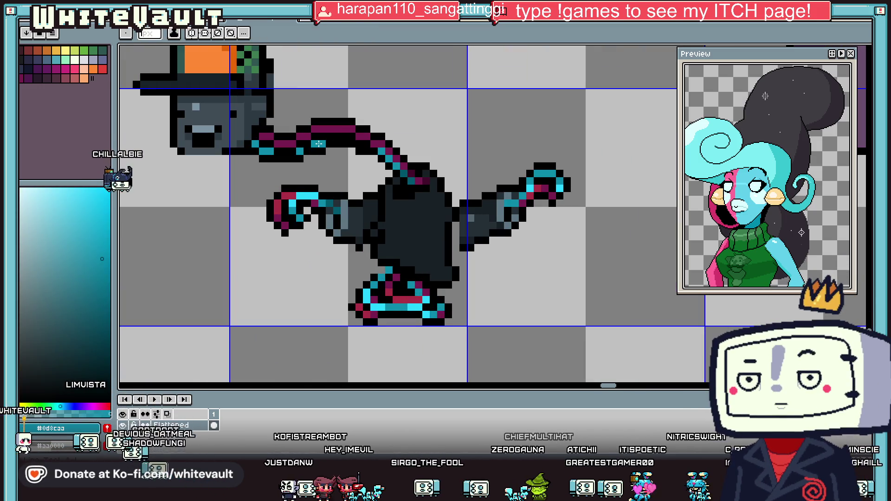
pyautogui.press('i')
pyautogui.keyDown('alt'); pyautogui.click(344, 209); pyautogui.keyUp('alt')
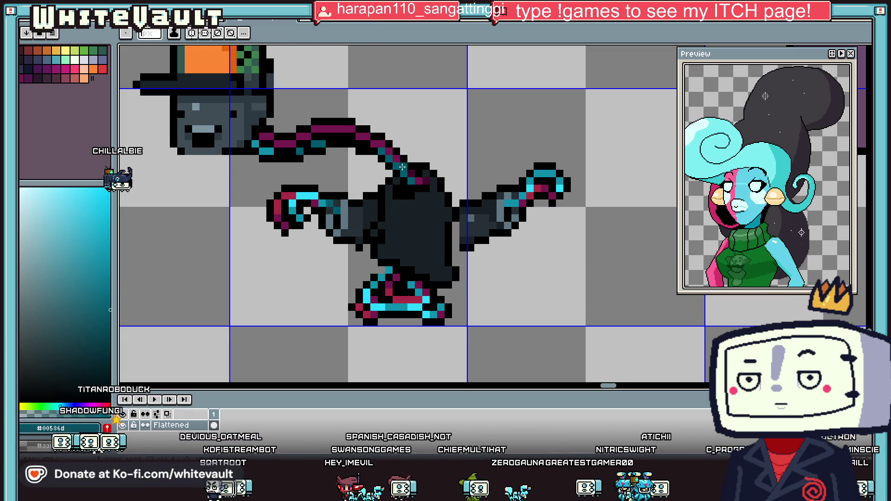
pyautogui.scroll(-2, 402, 167)
pyautogui.scroll(3, 392, 151)
pyautogui.keyDown('alt'); pyautogui.click(392, 151); pyautogui.keyUp('alt')
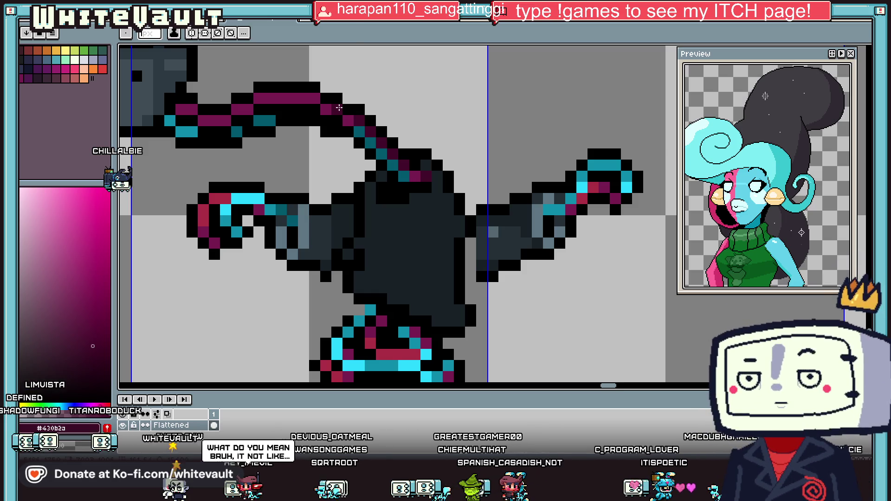
pyautogui.press('alt')
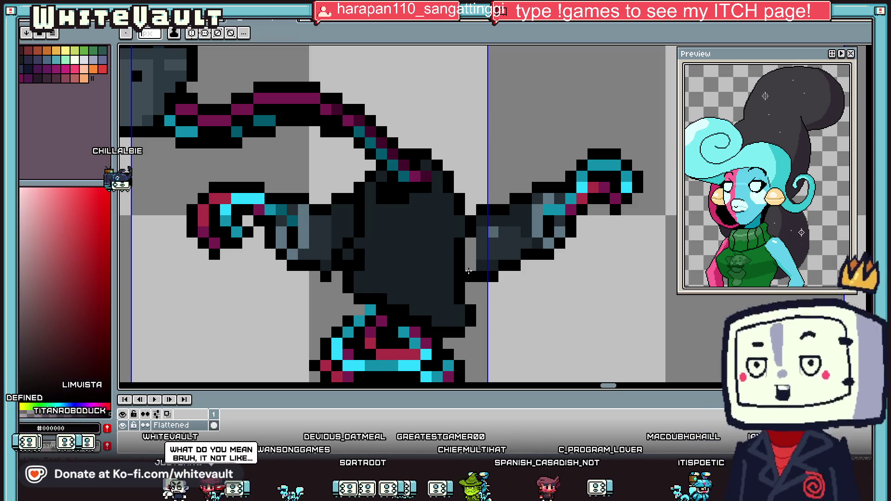
pyautogui.keyDown('alt'); pyautogui.click(460, 254); pyautogui.keyUp('alt')
pyautogui.keyDown('alt'); pyautogui.click(460, 254); pyautogui.keyUp('alt')
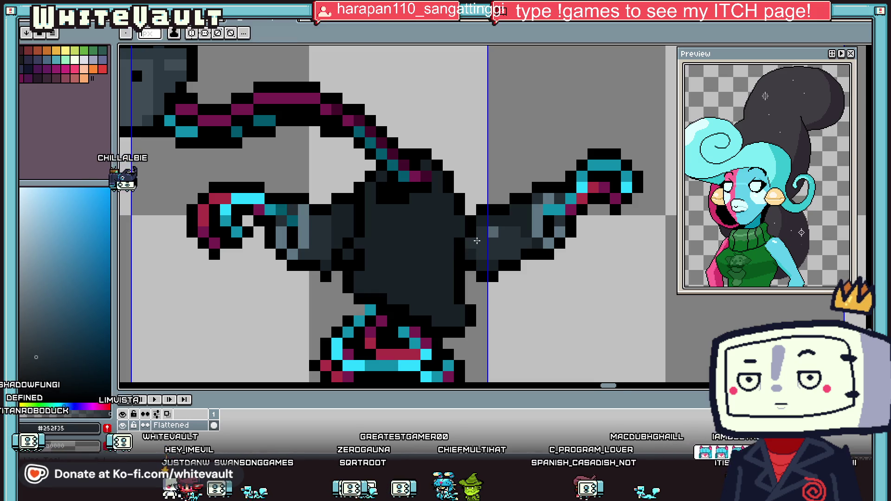
pyautogui.scroll(-5, 460, 254)
pyautogui.scroll(5, 485, 232)
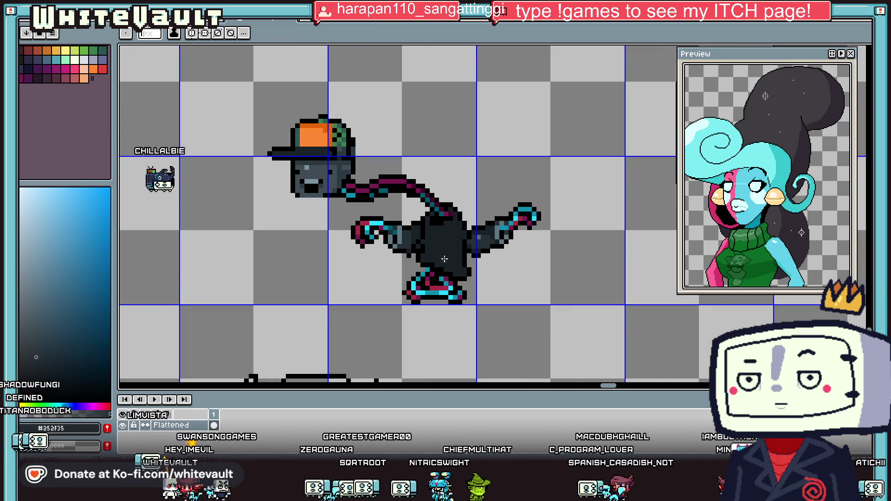
pyautogui.press('alt')
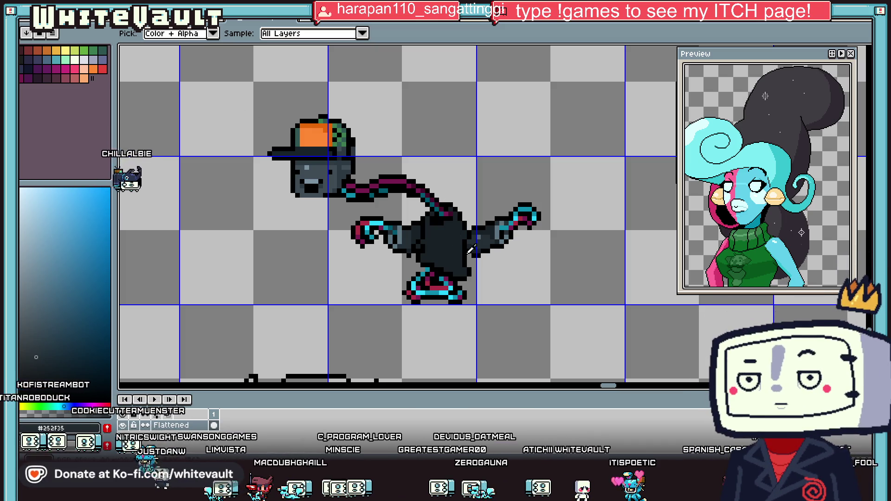
# Eyedrop black from the outline and the dark blue-grey from the body.
pyautogui.scroll(2, 473, 226)
pyautogui.click(491, 222)
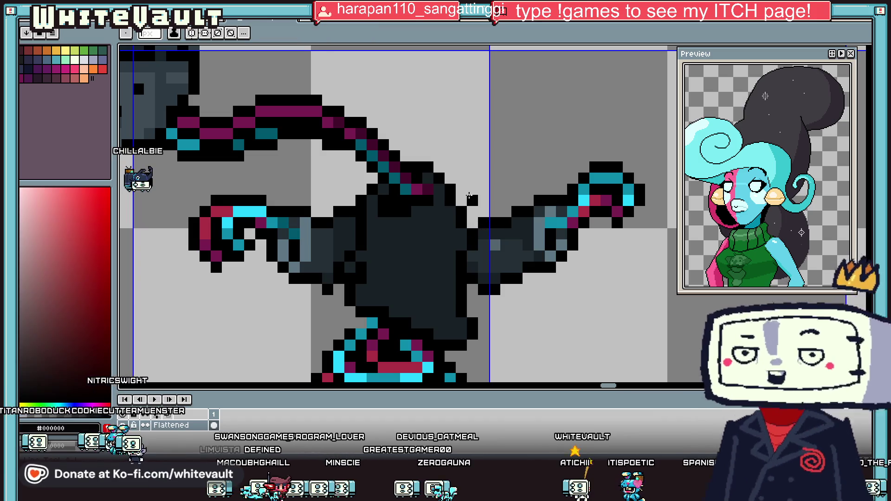
pyautogui.press('alt')
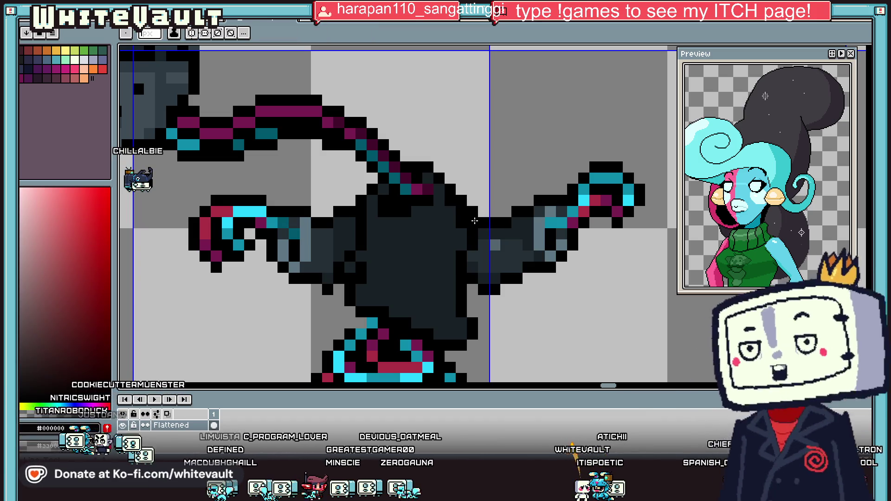
pyautogui.keyDown('alt'); pyautogui.click(473, 229); pyautogui.keyUp('alt')
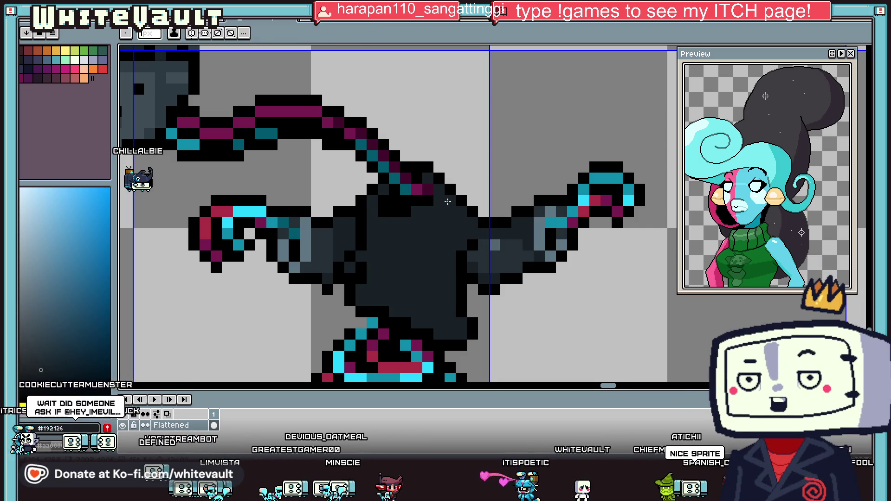
pyautogui.press('alt')
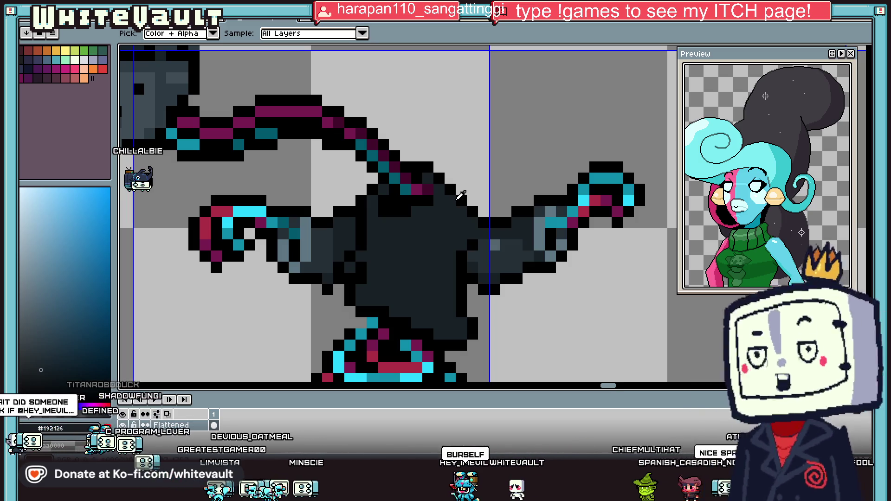
pyautogui.scroll(-5, 464, 197)
pyautogui.scroll(6, 506, 202)
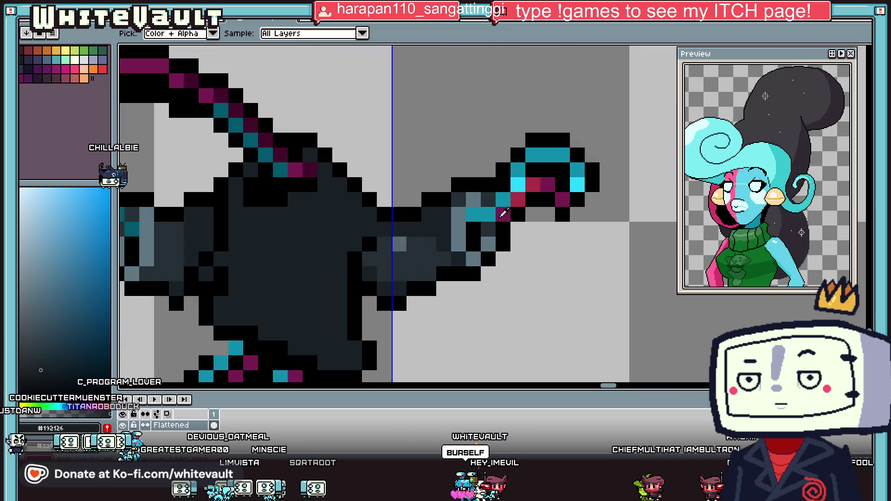
# Magic Wand-select the right forearm section and move it down-left into a new position.
pyautogui.click(857, 61)
pyautogui.click(470, 312)
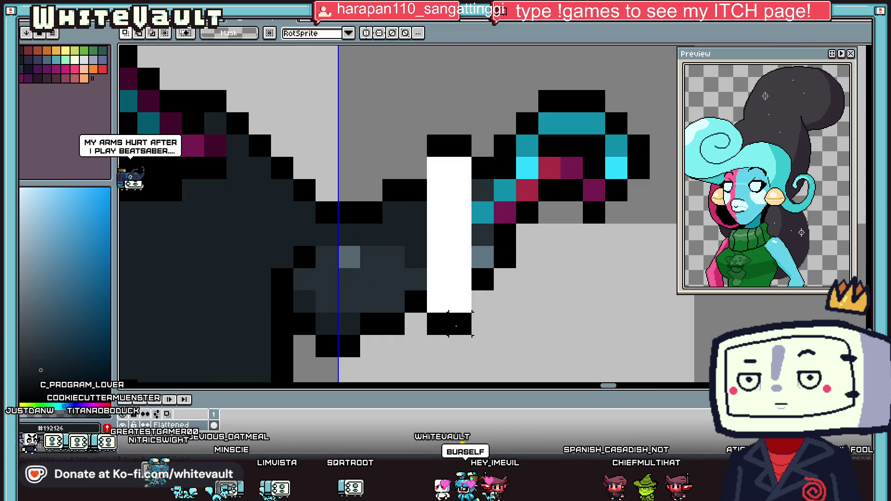
pyautogui.moveTo(470, 312); pyautogui.dragTo(446, 329)
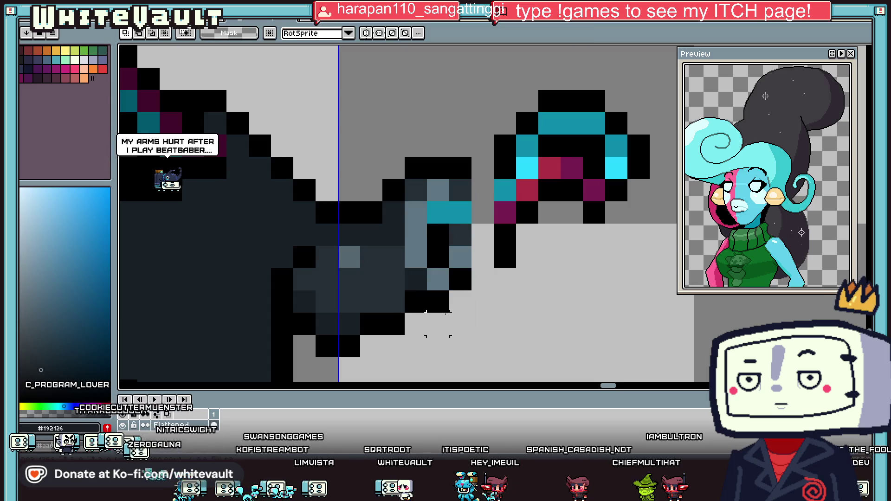
pyautogui.press('b')
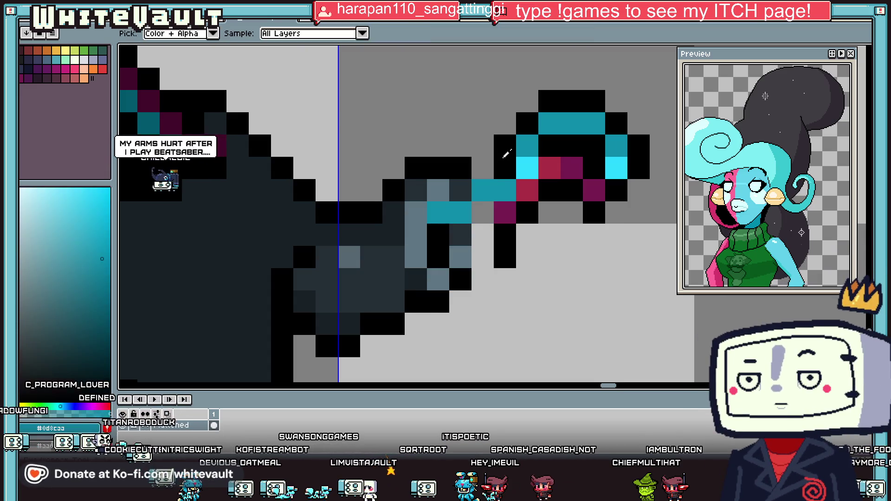
# Pencil teal, magenta and black pixels to link the forearm to the hand.
pyautogui.keyDown('alt'); pyautogui.click(497, 245); pyautogui.keyUp('alt')
pyautogui.click(483, 235)
pyautogui.click(482, 257)
pyautogui.keyDown('alt'); pyautogui.click(505, 212); pyautogui.keyUp('alt')
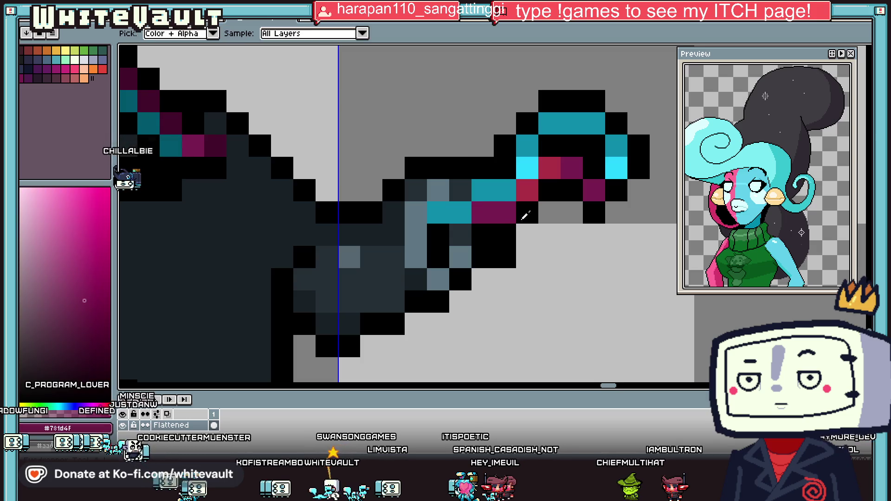
pyautogui.click(483, 213)
pyautogui.scroll(-3, 518, 255)
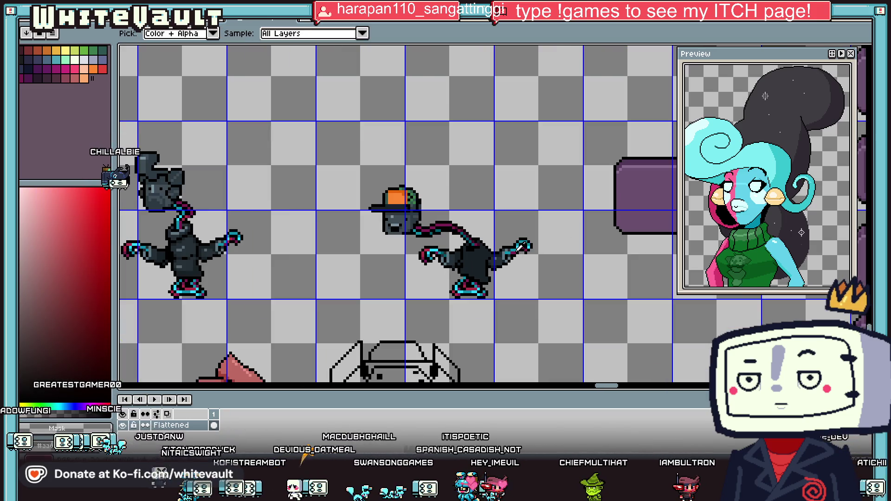
# Eyedrop the darker slate shade from the right arm as the drawing colour.
pyautogui.scroll(2, 509, 246)
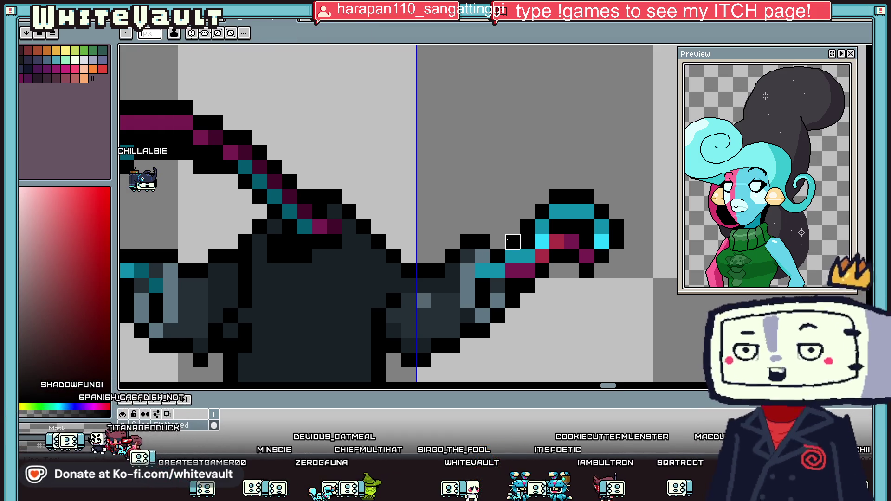
pyautogui.scroll(-5, 526, 233)
pyautogui.scroll(5, 498, 212)
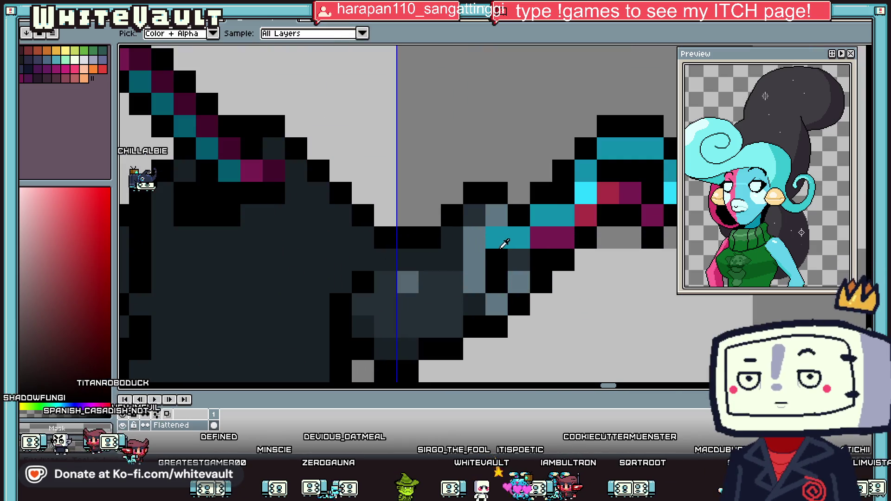
pyautogui.keyDown('alt'); pyautogui.click(497, 212); pyautogui.keyUp('alt')
pyautogui.keyDown('alt'); pyautogui.click(473, 220); pyautogui.keyUp('alt')
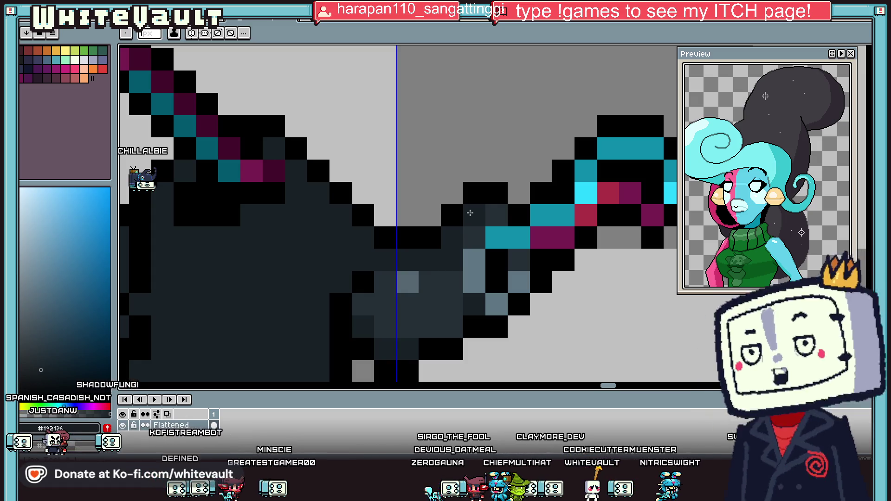
pyautogui.scroll(-5, 470, 212)
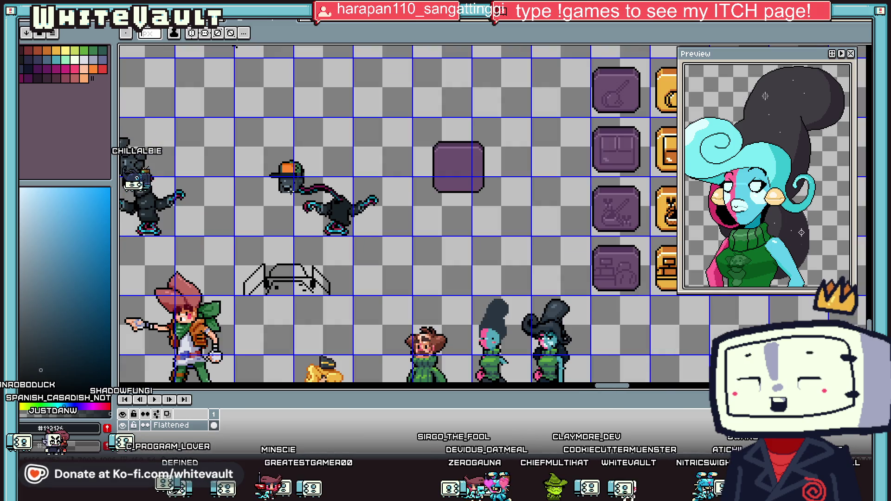
# Recolour a black eye pixel on the hair character's face light cyan.
pyautogui.scroll(2, 301, 279)
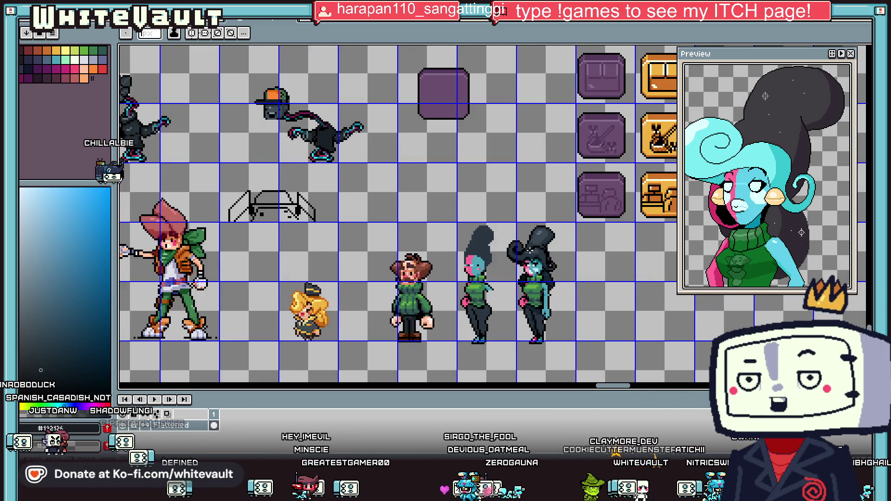
pyautogui.scroll(-2, 531, 251)
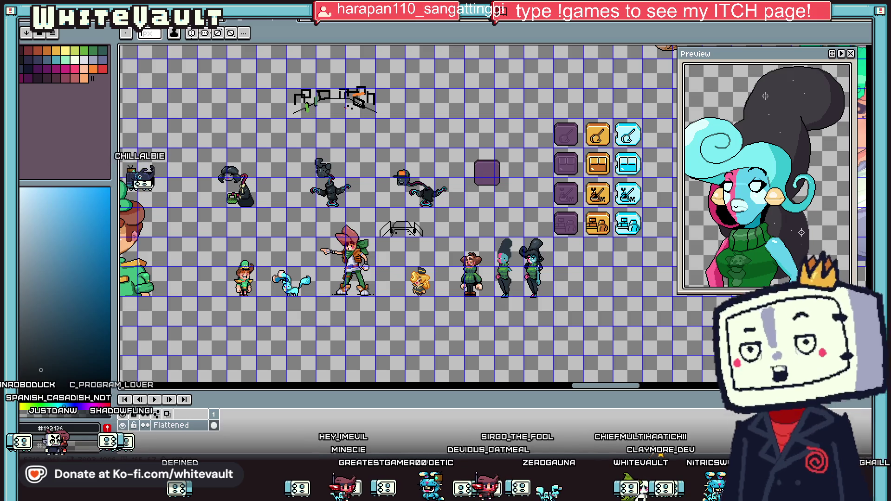
pyautogui.scroll(3, 538, 267)
pyautogui.scroll(2, 520, 241)
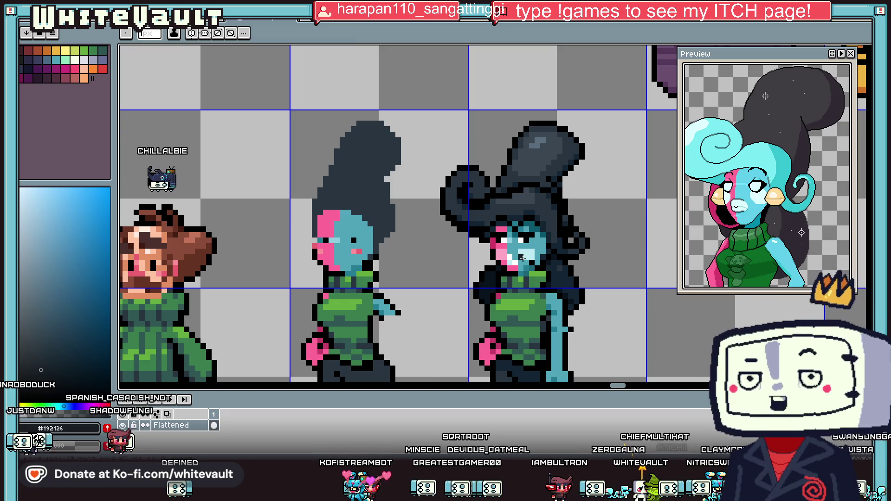
pyautogui.scroll(2, 522, 259)
pyautogui.keyDown('alt'); pyautogui.click(511, 253); pyautogui.keyUp('alt')
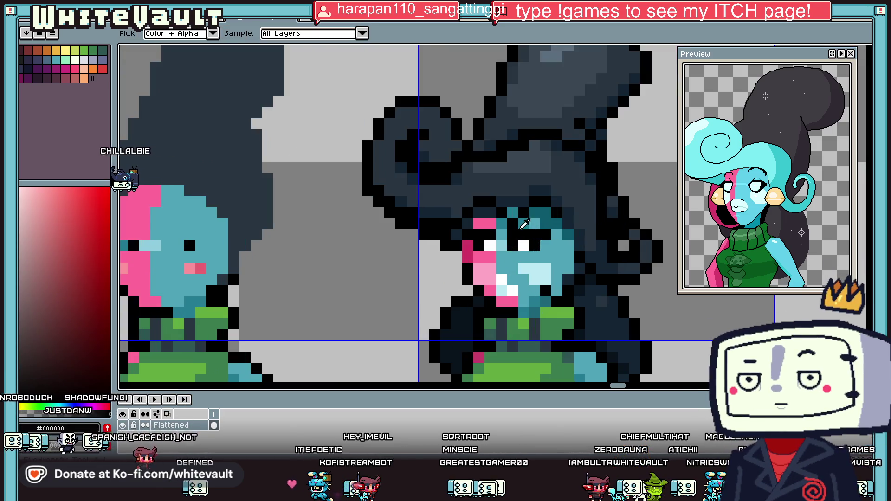
pyautogui.keyDown('alt'); pyautogui.click(515, 225); pyautogui.keyUp('alt')
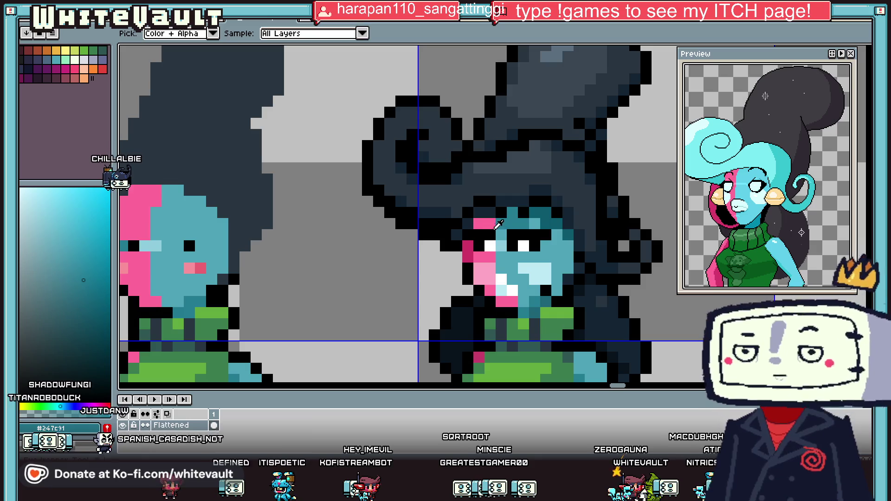
pyautogui.keyDown('alt'); pyautogui.click(492, 242); pyautogui.keyUp('alt')
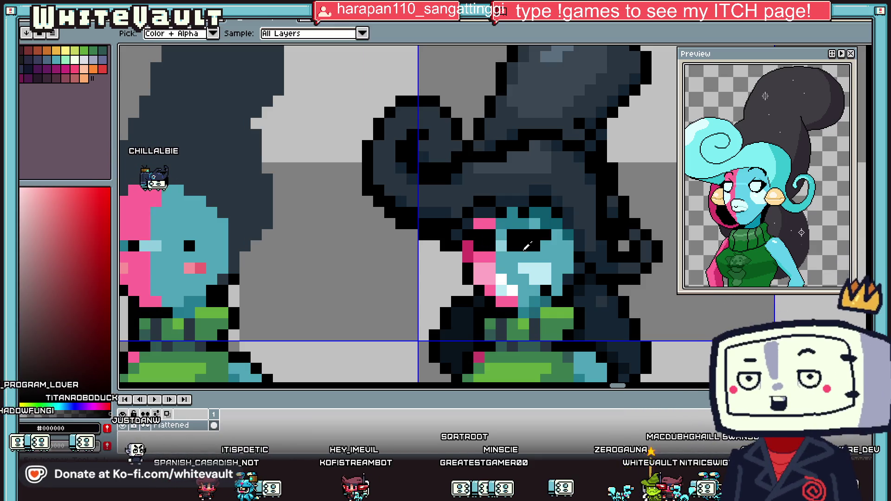
pyautogui.keyDown('alt'); pyautogui.click(541, 265); pyautogui.keyUp('alt')
pyautogui.click(509, 247)
# Paint another face pixel pale cyan.
pyautogui.scroll(-4, 511, 251)
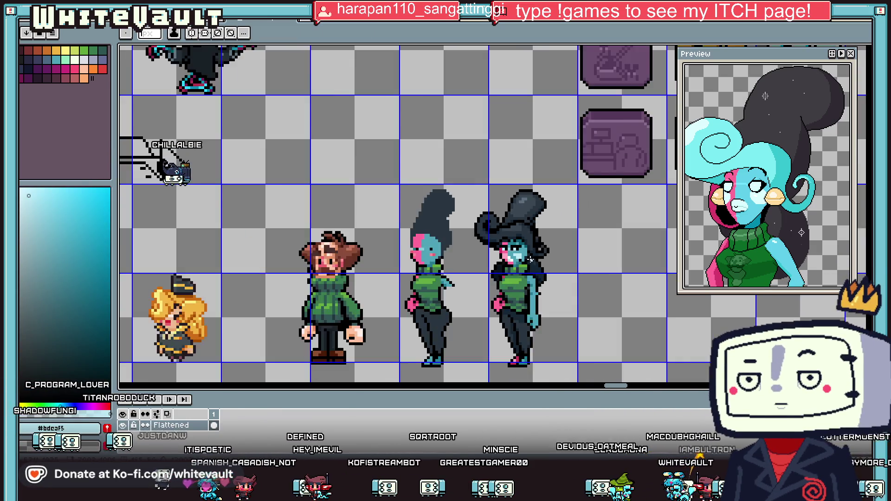
pyautogui.scroll(2, 523, 255)
pyautogui.scroll(1, 523, 256)
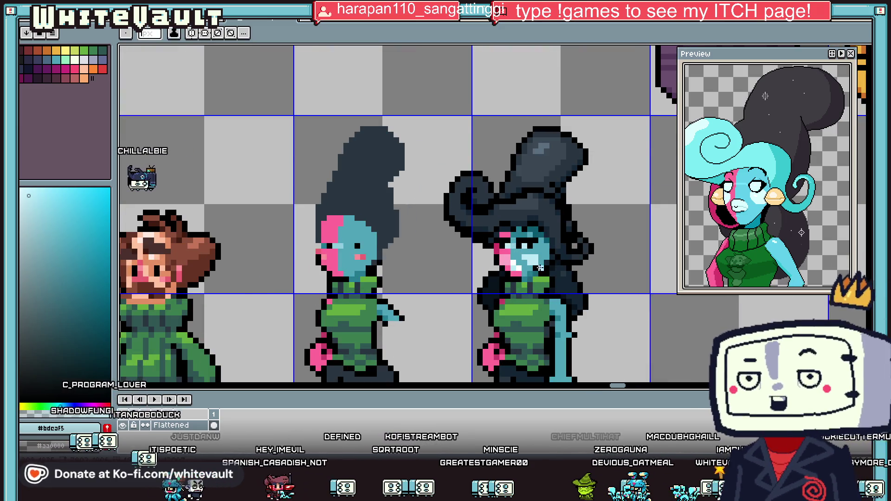
pyautogui.scroll(-3, 538, 264)
pyautogui.scroll(3, 539, 266)
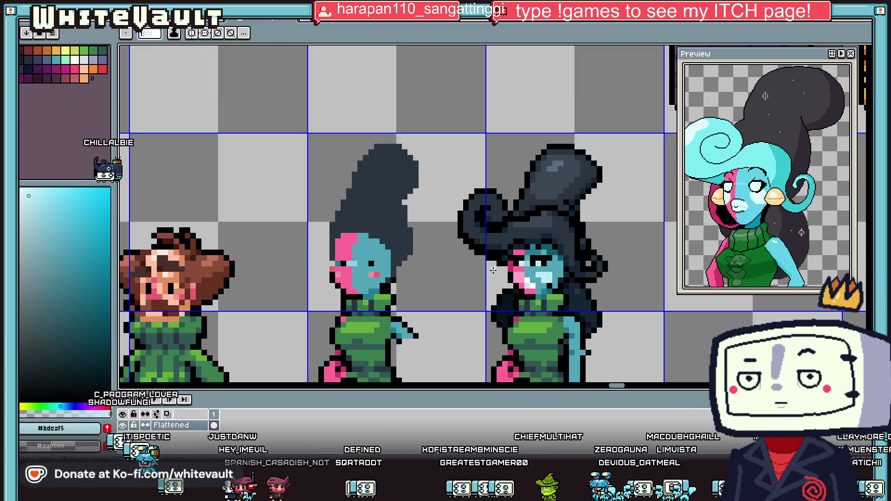
pyautogui.scroll(3, 520, 246)
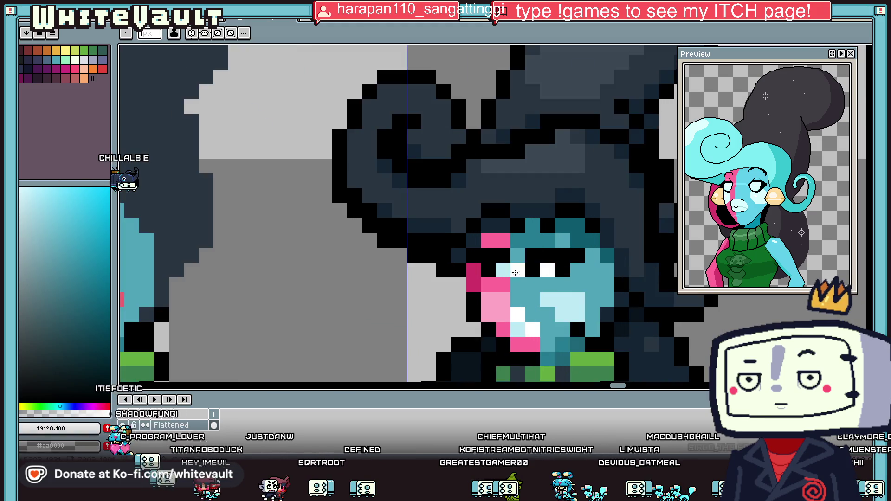
pyautogui.scroll(-3, 524, 273)
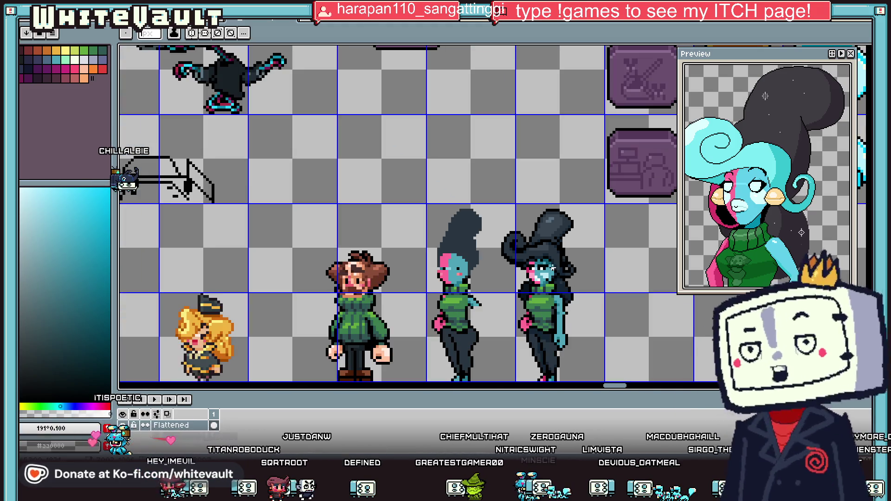
pyautogui.scroll(-2, 554, 268)
pyautogui.scroll(5, 541, 279)
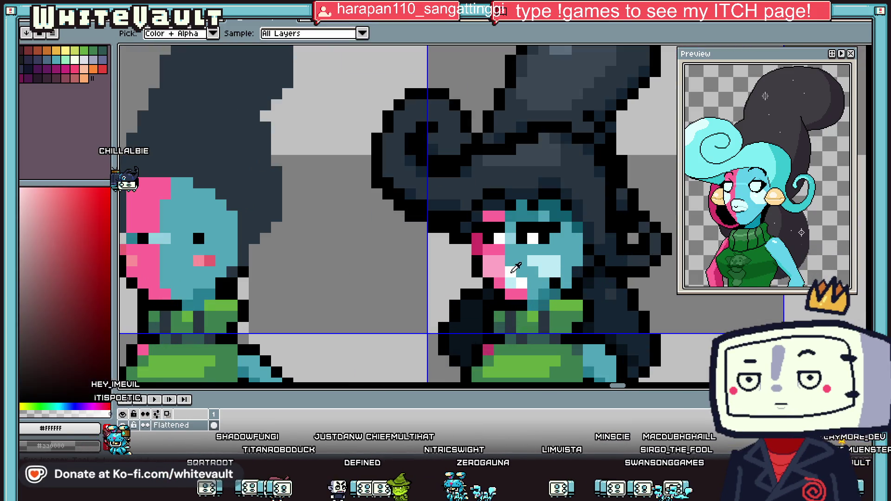
pyautogui.click(511, 272)
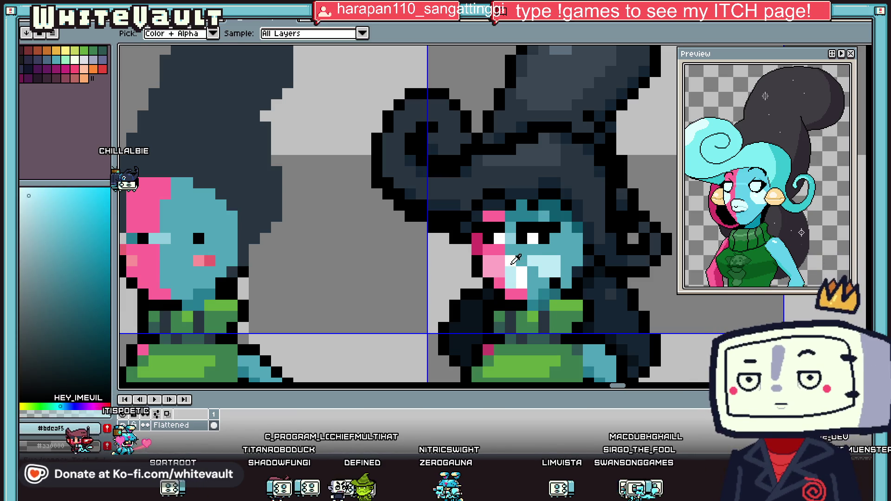
# Set the working colour to the cheek pink and zoom over to the orange-capped character.
pyautogui.keyDown('alt'); pyautogui.click(492, 253); pyautogui.keyUp('alt')
pyautogui.keyDown('alt'); pyautogui.click(500, 251); pyautogui.keyUp('alt')
pyautogui.keyDown('alt'); pyautogui.click(492, 253); pyautogui.keyUp('alt')
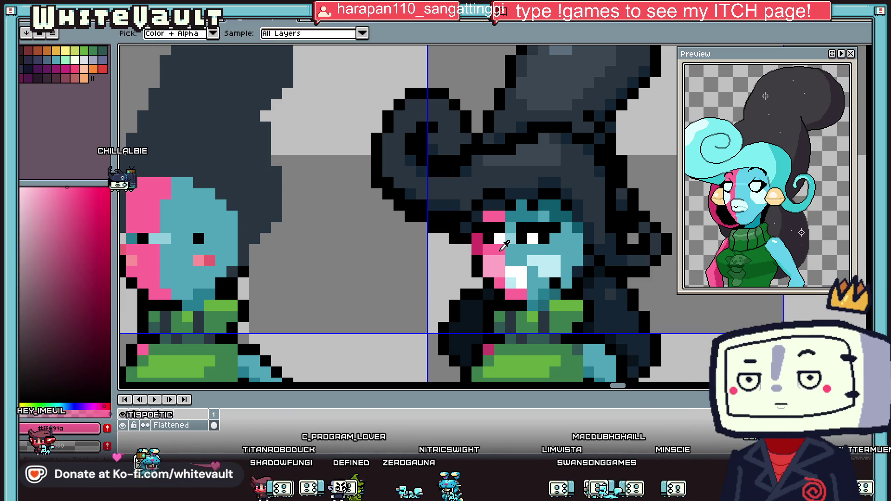
pyautogui.scroll(-3, 291, 199)
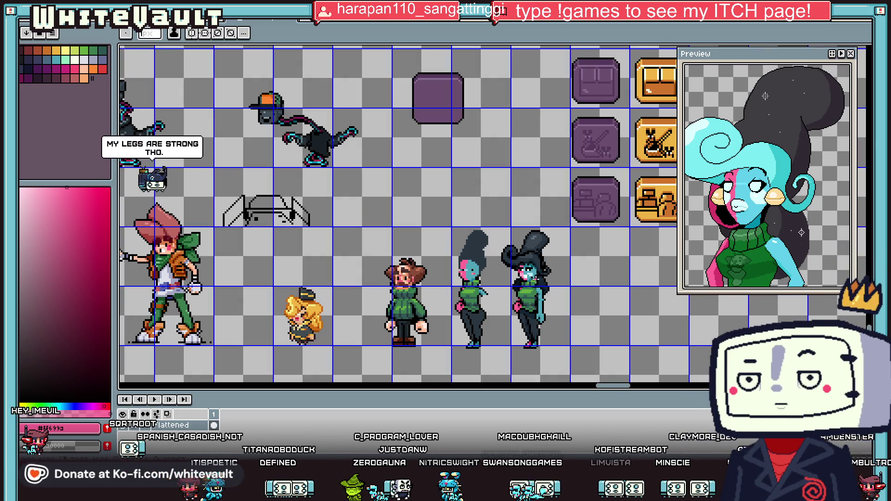
pyautogui.scroll(-2, 454, 183)
pyautogui.scroll(-3, 453, 183)
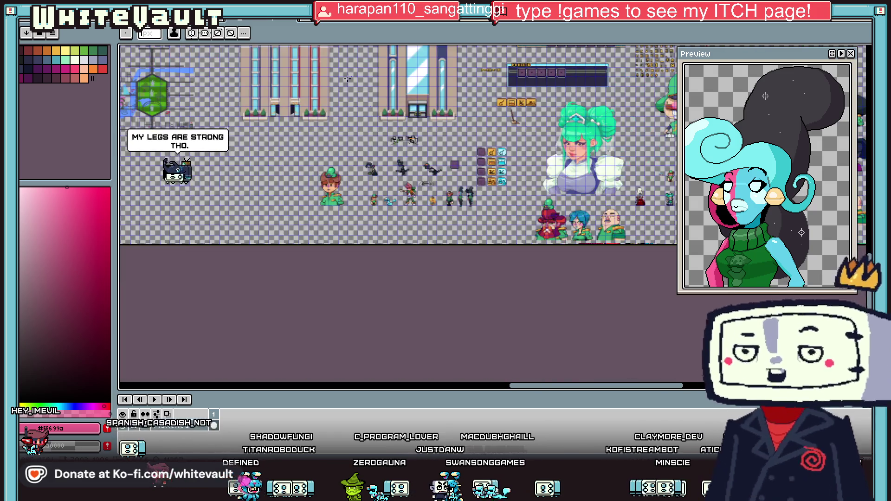
pyautogui.scroll(3, 413, 160)
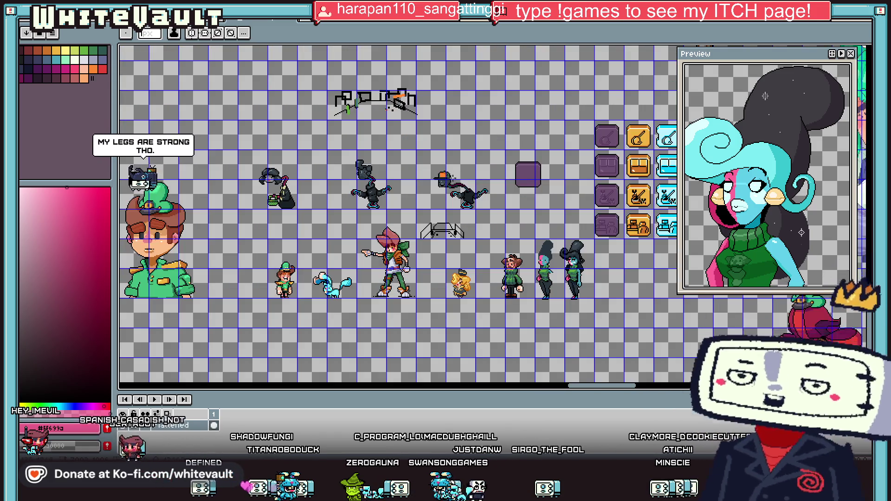
pyautogui.scroll(4, 475, 193)
# Eyedrop the cap green and bucket-fill the dark body and the patch to its right.
pyautogui.press('i')
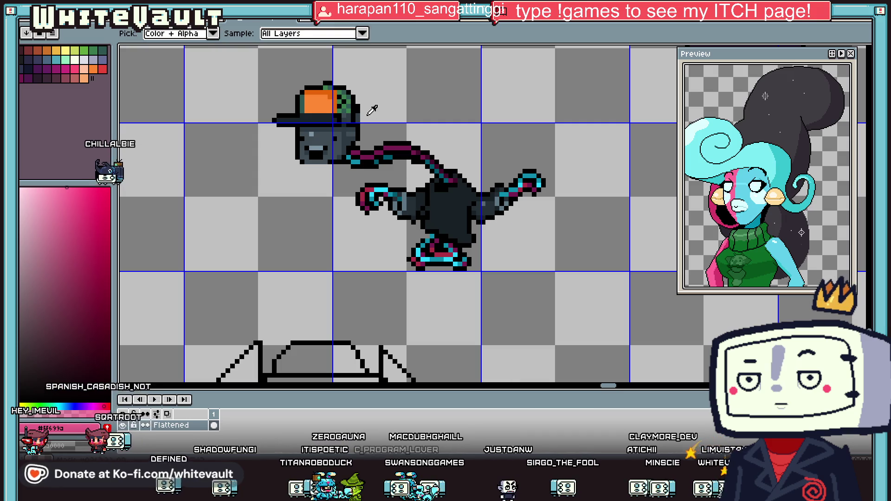
pyautogui.click(347, 95)
pyautogui.press('g')
pyautogui.click(460, 197)
pyautogui.scroll(1, 484, 210)
pyautogui.click(486, 210)
# Fill the dark block left of the body with the same green.
pyautogui.scroll(2, 386, 191)
pyautogui.keyDown('alt'); pyautogui.click(386, 191); pyautogui.keyUp('alt')
pyautogui.scroll(1, 379, 200)
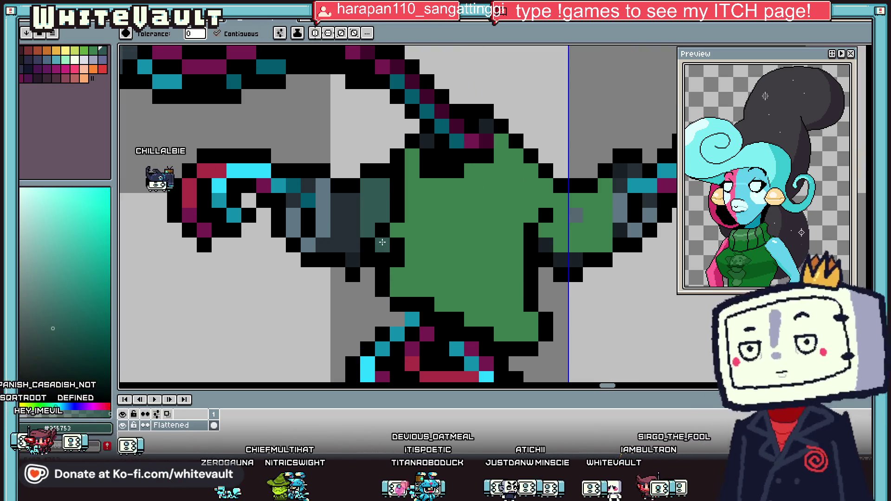
pyautogui.keyDown('alt'); pyautogui.click(406, 260); pyautogui.keyUp('alt')
pyautogui.click(346, 218)
pyautogui.scroll(-2, 413, 222)
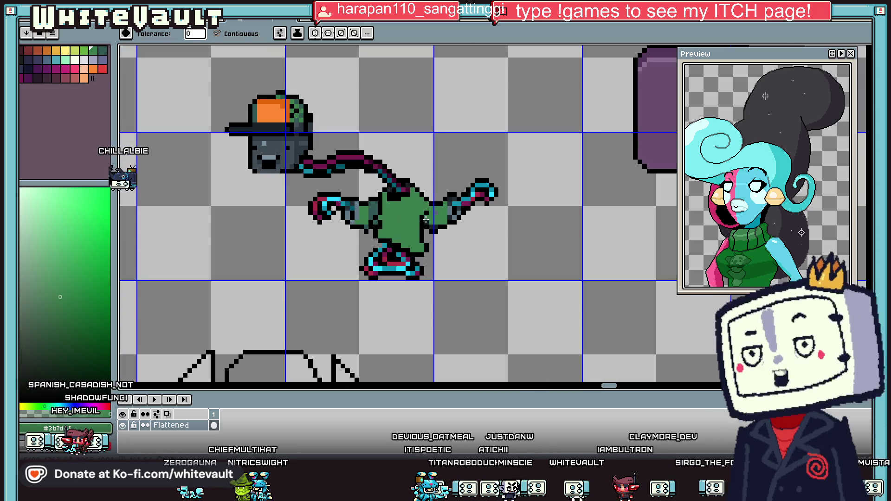
pyautogui.scroll(2, 426, 219)
# Paint dark teal (#2f5753) shading pixels along the arm.
pyautogui.keyDown('alt'); pyautogui.click(414, 228); pyautogui.keyUp('alt')
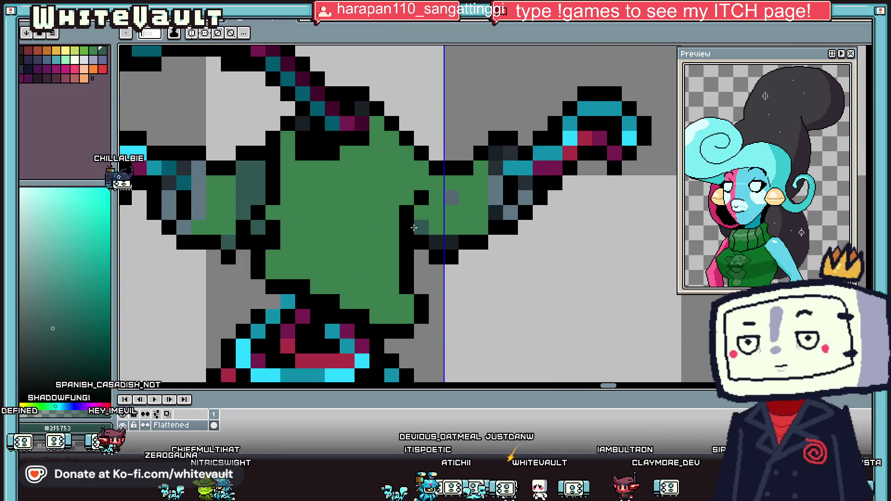
pyautogui.click(437, 236)
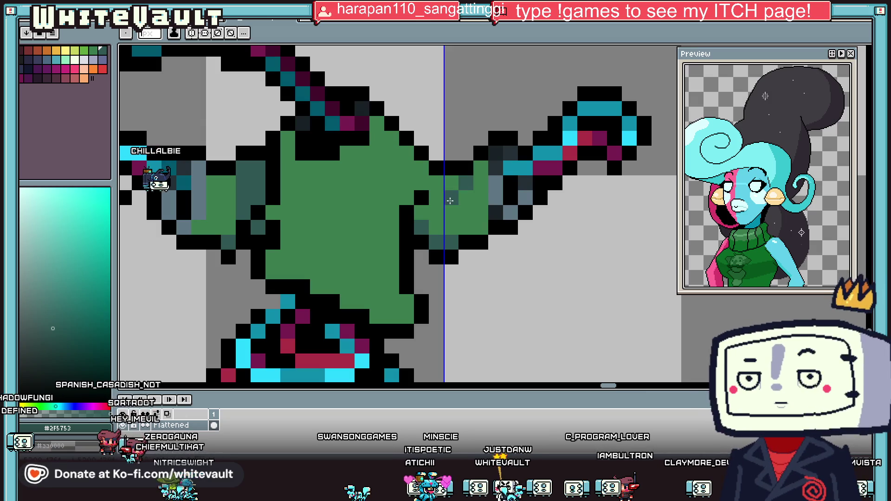
pyautogui.moveTo(450, 200); pyautogui.dragTo(466, 228)
pyautogui.press('alt')
pyautogui.press('alt')
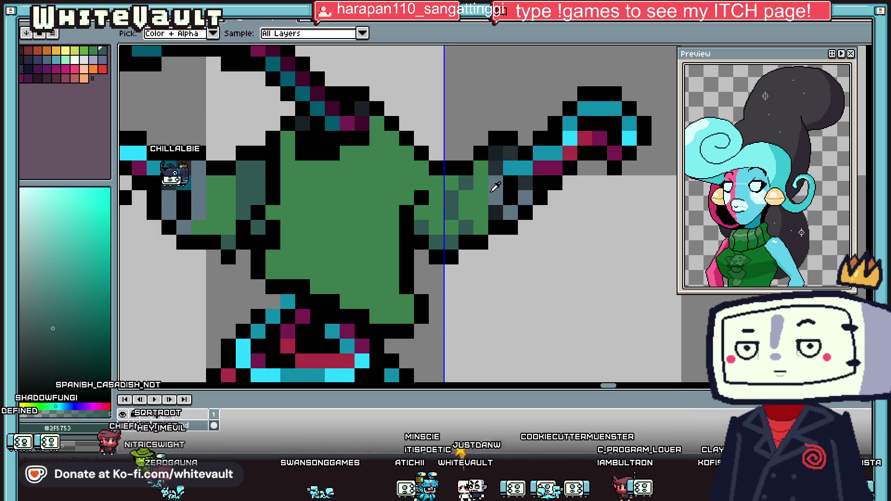
pyautogui.scroll(-3, 496, 187)
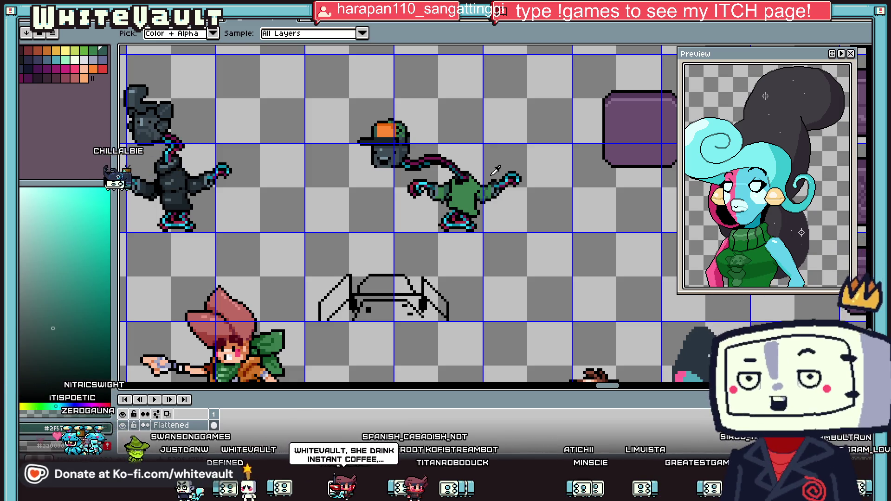
pyautogui.scroll(1, 493, 173)
# Touch up the left sleeve with dark teal and green pixels.
pyautogui.scroll(1, 468, 184)
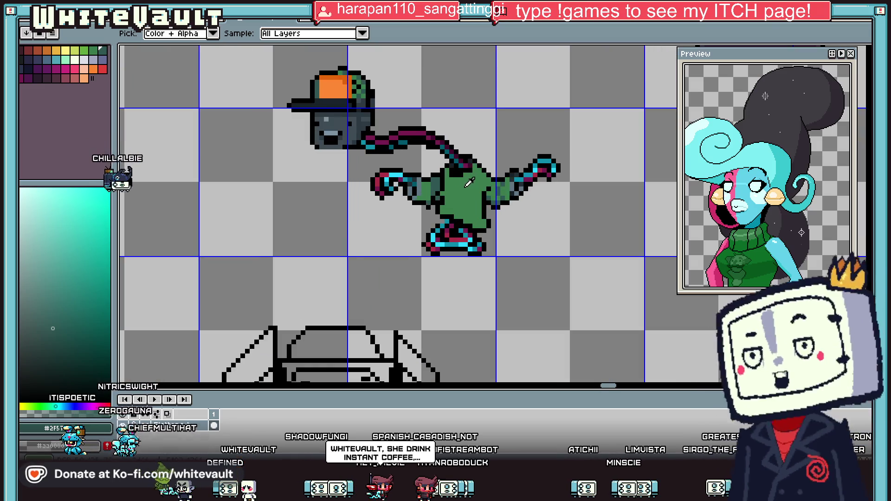
pyautogui.scroll(3, 467, 186)
pyautogui.press('b')
pyautogui.scroll(2, 420, 210)
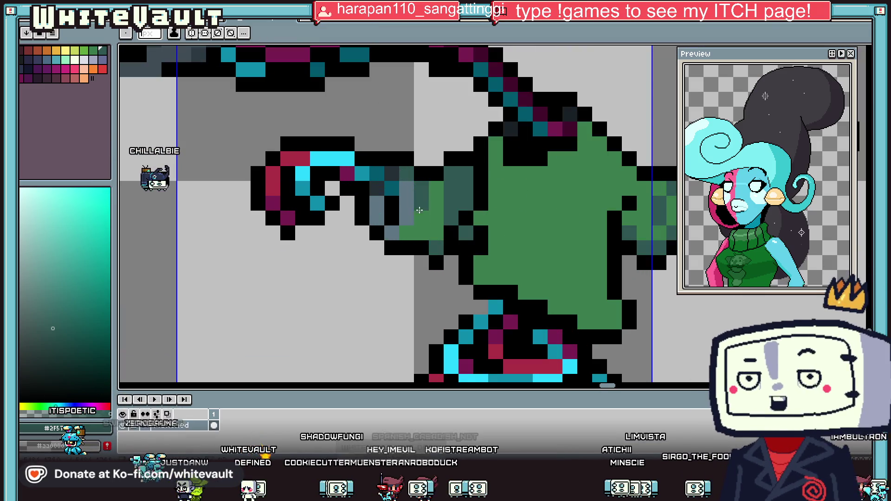
pyautogui.click(419, 210)
pyautogui.click(403, 232)
pyautogui.keyDown('alt'); pyautogui.click(442, 215); pyautogui.keyUp('alt')
pyautogui.click(407, 200)
# Add black outline pixels and dark teal shading down the left sleeve.
pyautogui.click(392, 173)
pyautogui.click(396, 206)
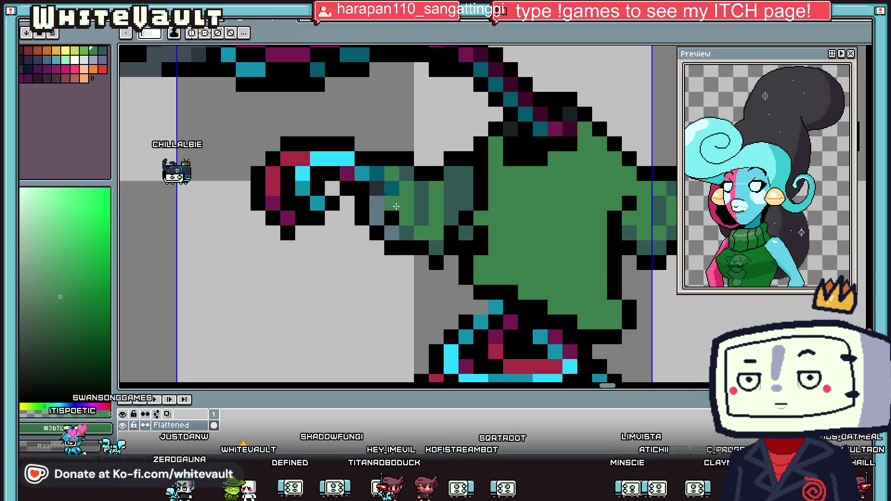
pyautogui.rightClick(396, 206)
pyautogui.click(392, 232)
pyautogui.keyDown('alt'); pyautogui.click(427, 203); pyautogui.keyUp('alt')
pyautogui.moveTo(377, 204); pyautogui.dragTo(377, 218)
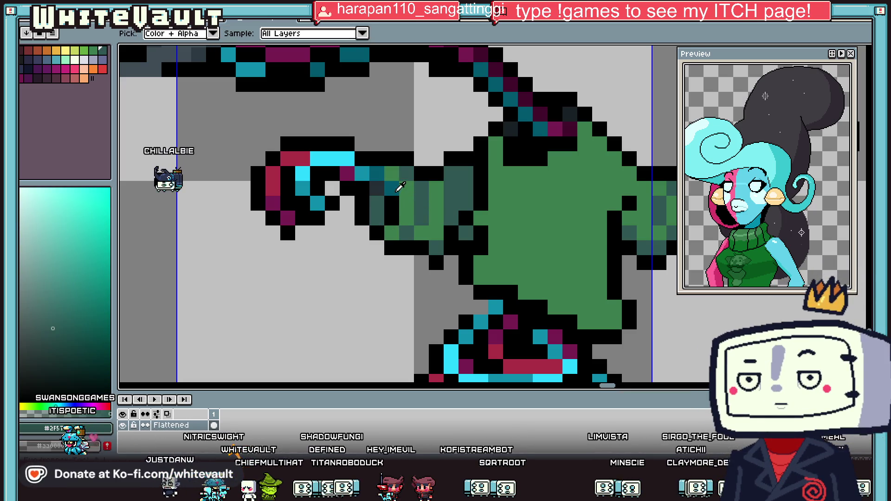
pyautogui.scroll(-3, 454, 183)
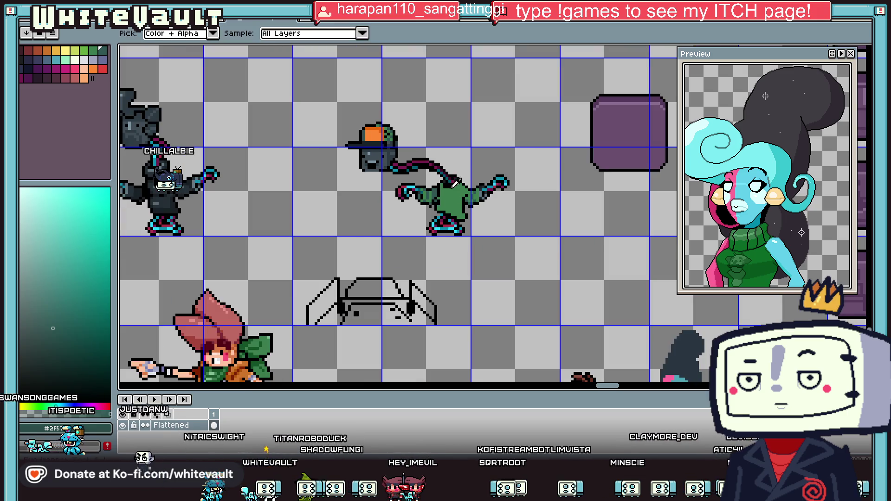
pyautogui.scroll(1, 454, 183)
# Paint an orange block on the chest and dark teal shading below the neck.
pyautogui.keyDown('alt'); pyautogui.click(327, 133); pyautogui.keyUp('alt')
pyautogui.scroll(3, 446, 199)
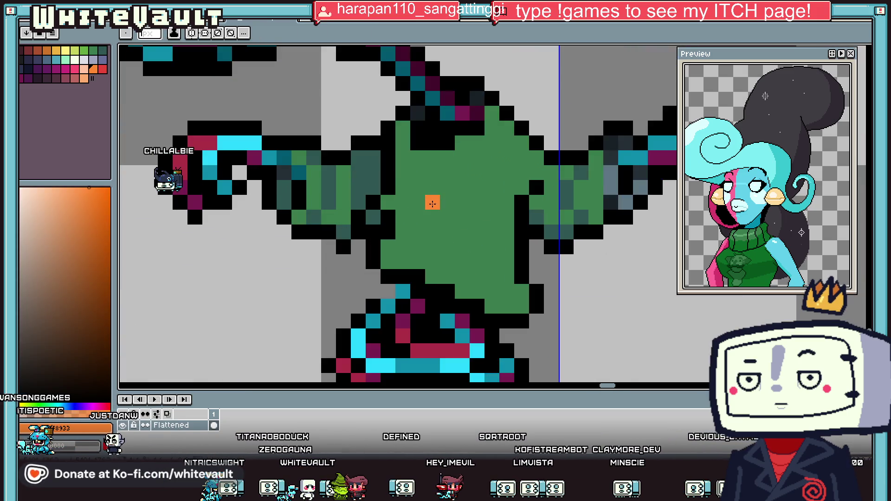
pyautogui.moveTo(434, 221); pyautogui.dragTo(448, 217)
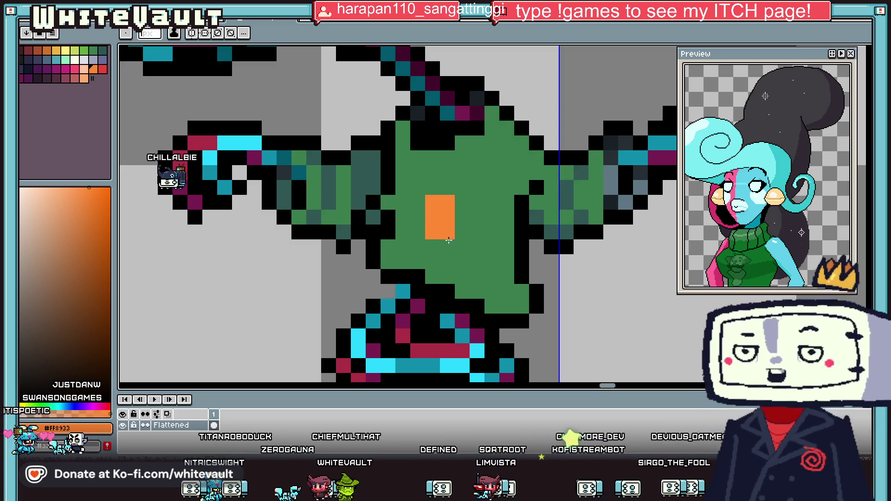
pyautogui.press('alt')
pyautogui.keyDown('alt'); pyautogui.click(367, 173); pyautogui.keyUp('alt')
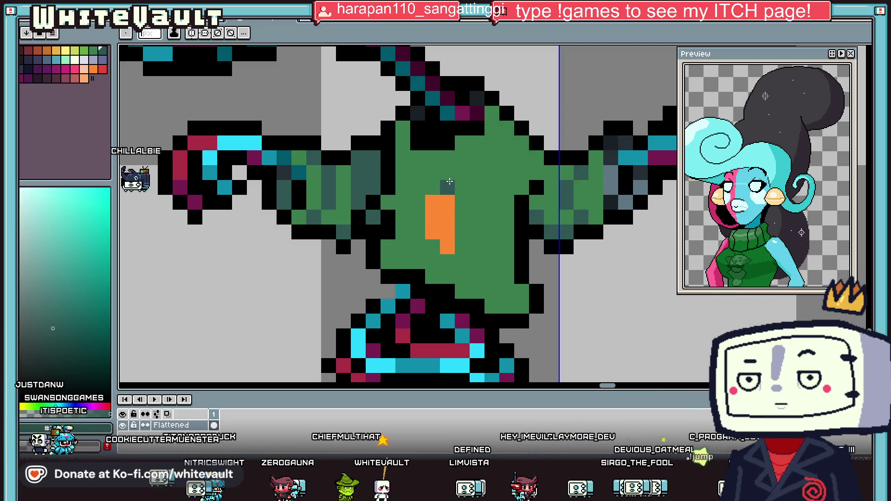
pyautogui.moveTo(463, 170); pyautogui.dragTo(480, 168)
pyautogui.click(462, 187)
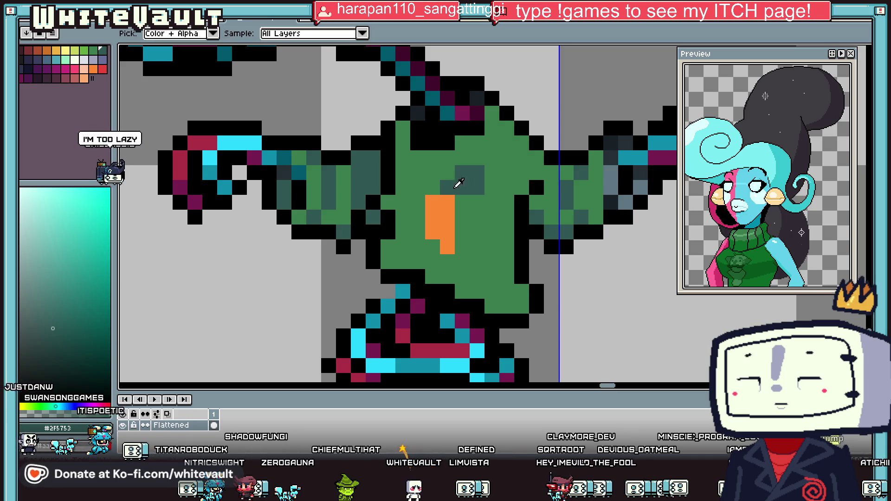
# Add crimson pixels to the chest emblem.
pyautogui.press('alt')
pyautogui.click(21, 80)
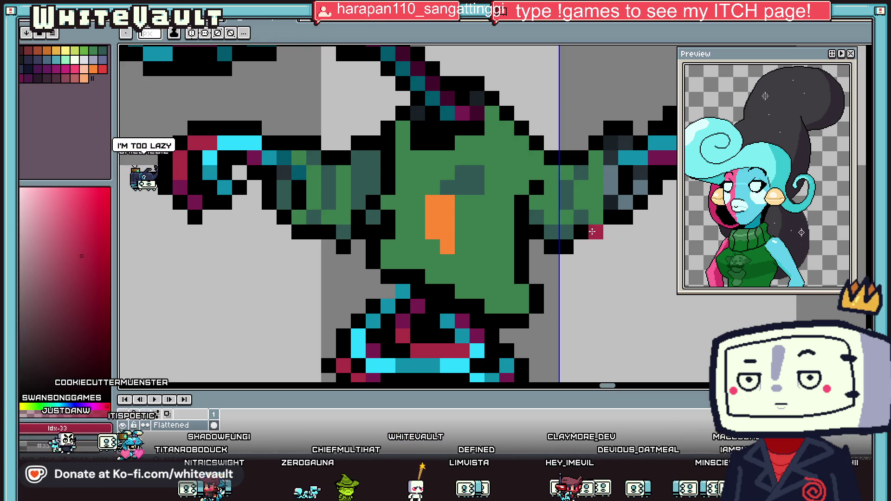
pyautogui.click(453, 233)
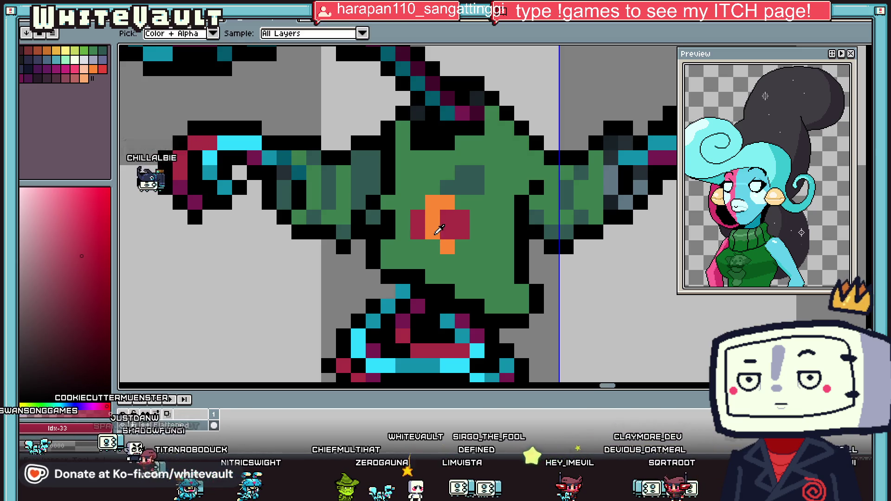
pyautogui.keyDown('alt'); pyautogui.click(433, 229); pyautogui.keyUp('alt')
pyautogui.click(427, 249)
pyautogui.hotkey('ctrl', 'z')
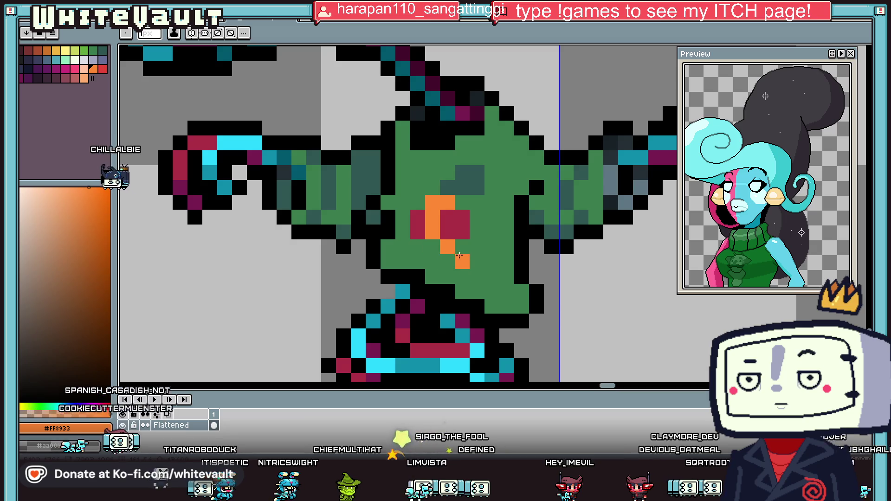
# Paint pale yellow and gold highlight pixels onto the emblem.
pyautogui.press('i')
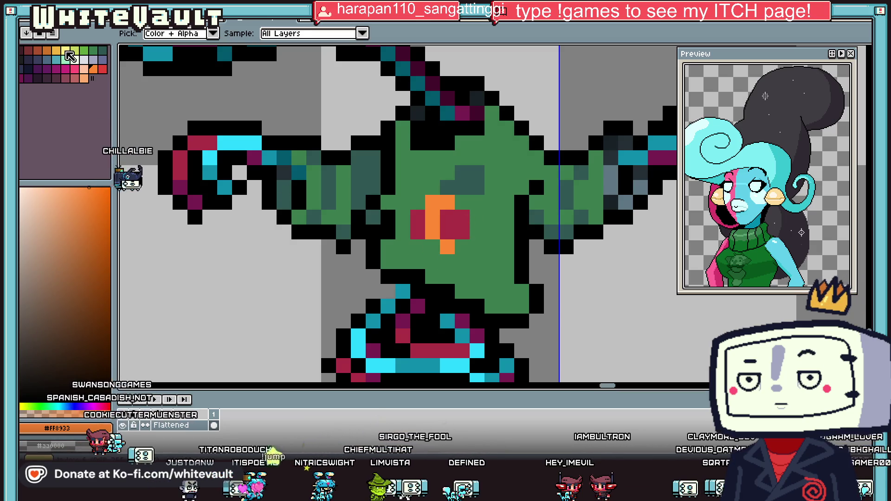
pyautogui.click(67, 53)
pyautogui.moveTo(448, 218); pyautogui.dragTo(463, 218)
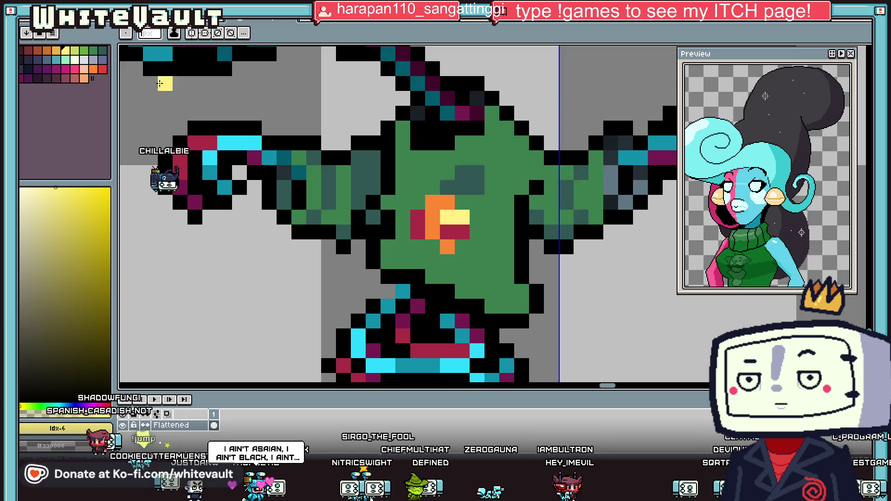
pyautogui.click(57, 49)
pyautogui.click(418, 218)
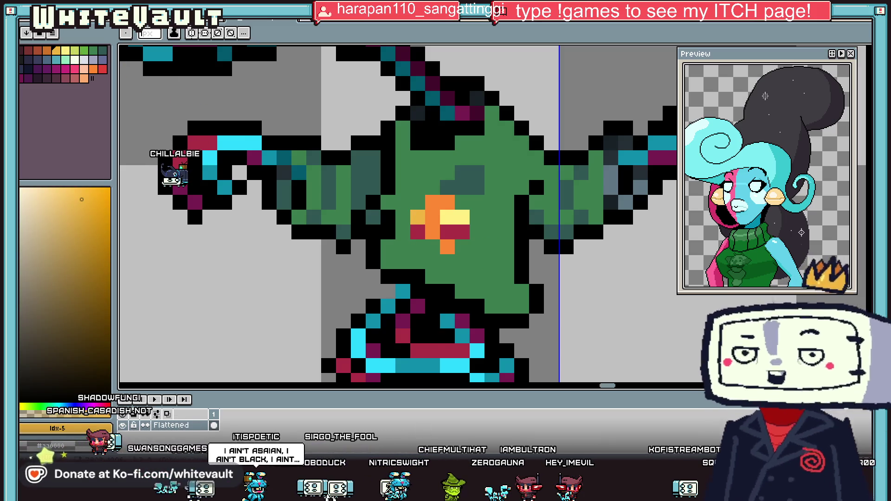